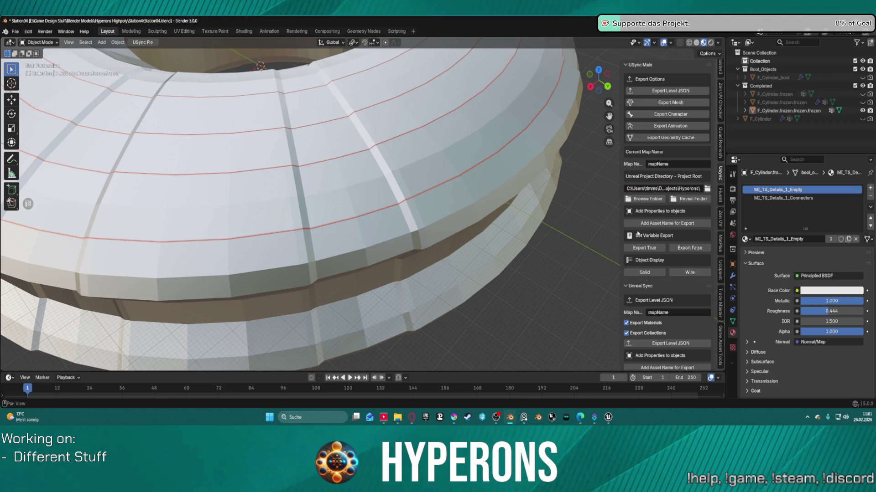
# Select the ring mesh F_Cylinder.frozen.frozen.frozen in the Blender viewport.
pyautogui.scroll(-8, 669, 222)
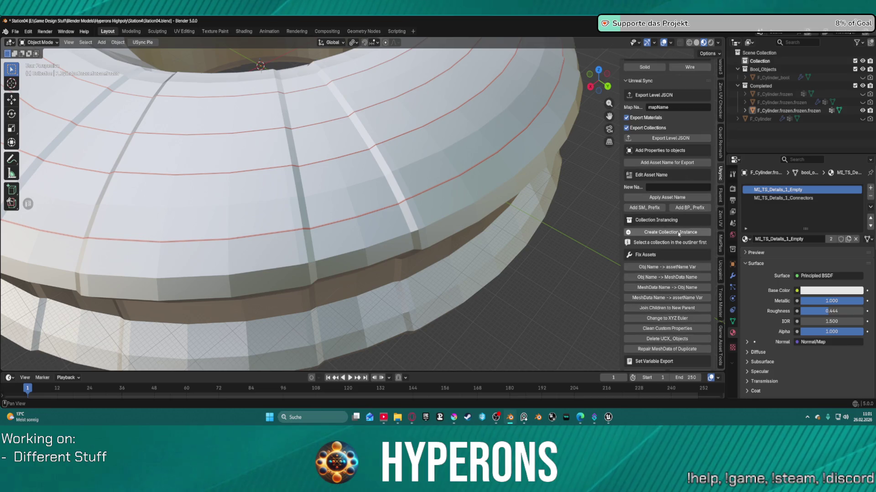
pyautogui.scroll(8, 679, 233)
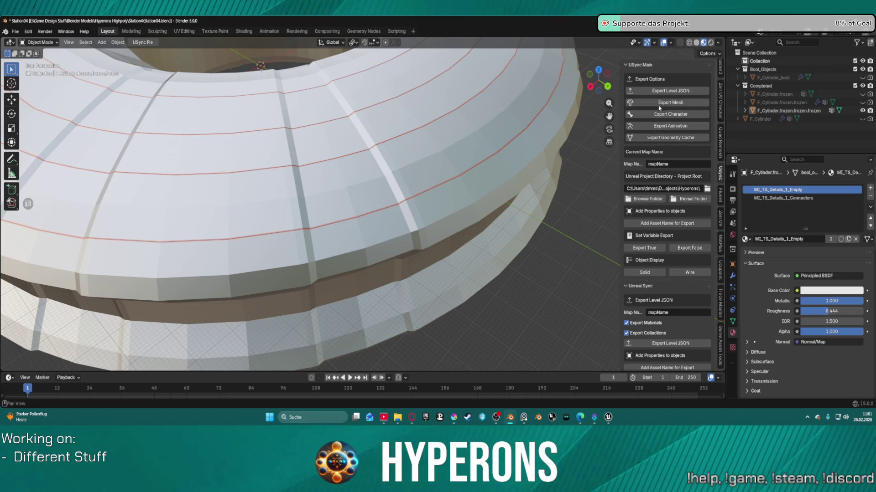
pyautogui.click(463, 176)
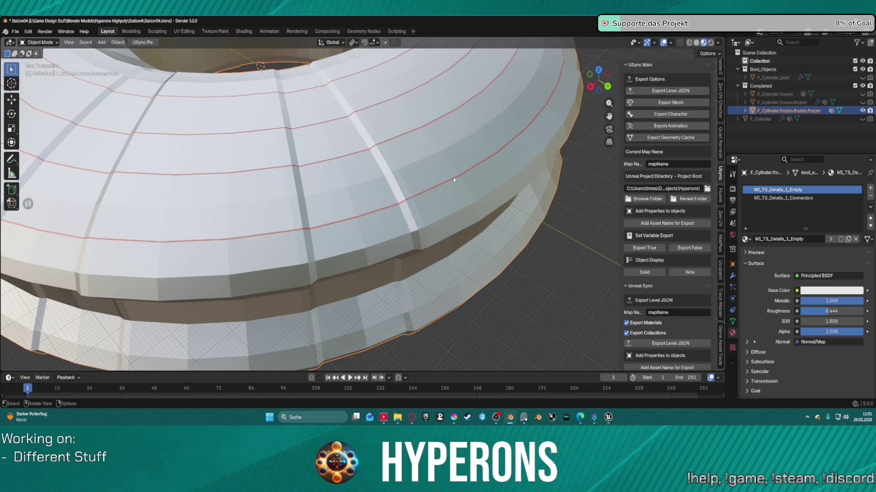
# Browse the USync sidebar and collapse its project installer section.
pyautogui.hotkey('ctrl', 'Tab')
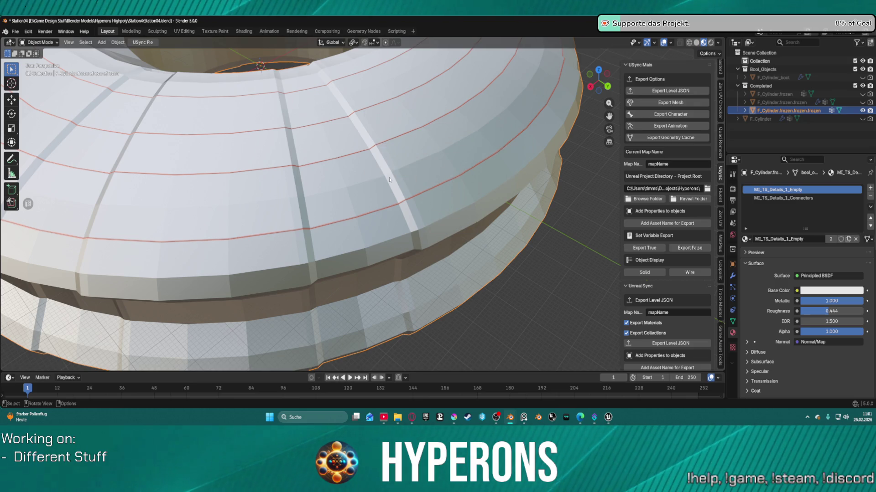
pyautogui.scroll(-15, 693, 202)
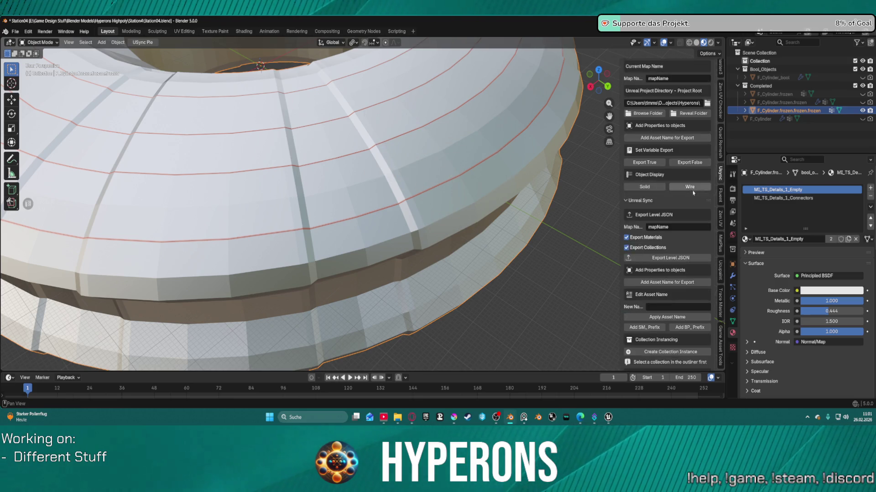
pyautogui.scroll(-3, 692, 202)
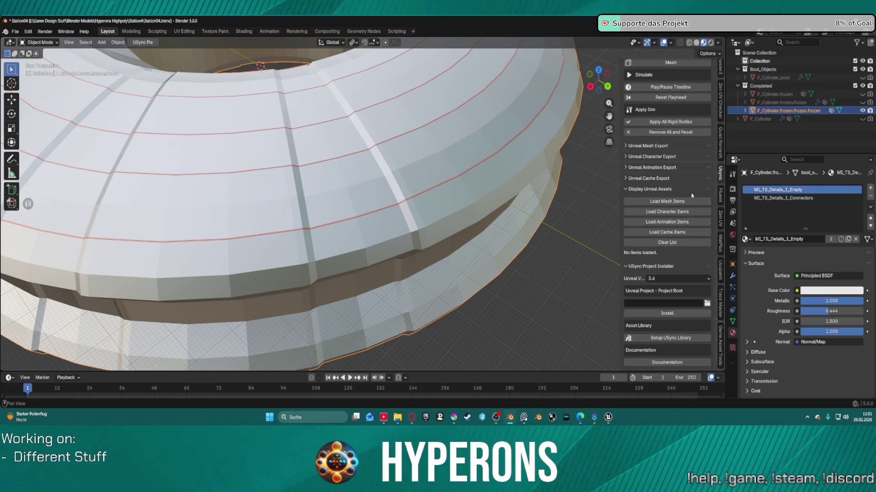
pyautogui.scroll(15, 692, 196)
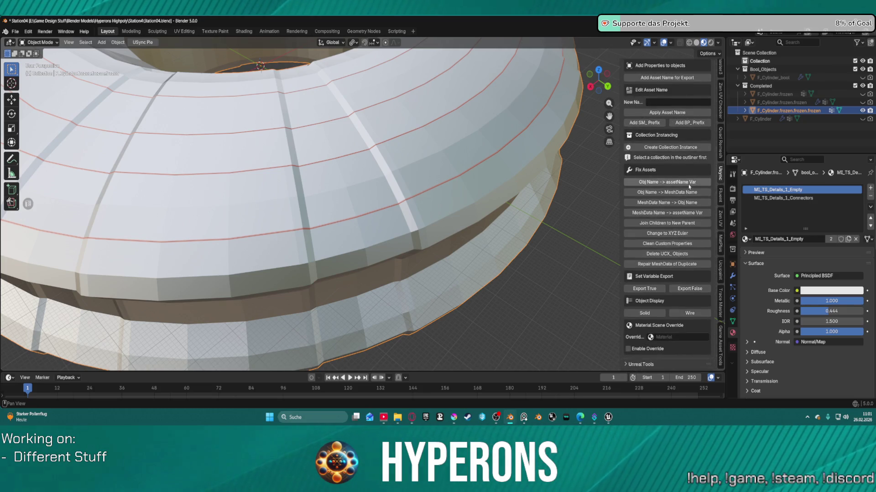
pyautogui.scroll(7, 689, 186)
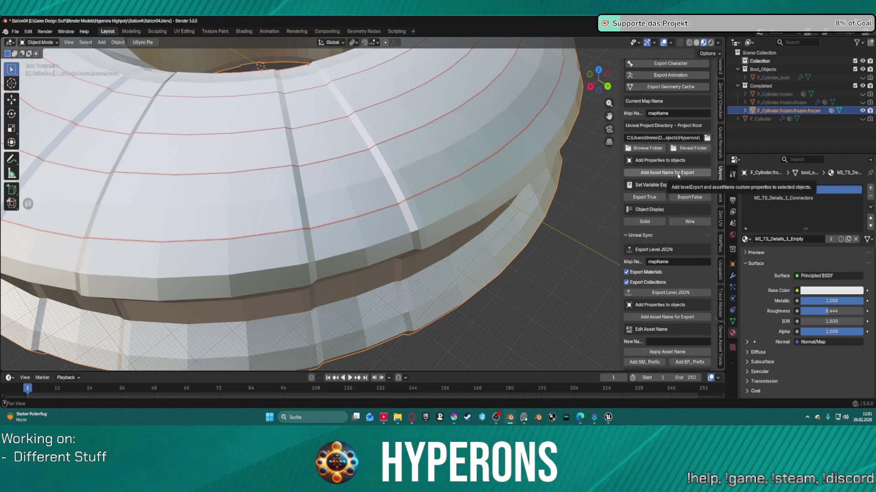
pyautogui.scroll(3, 699, 102)
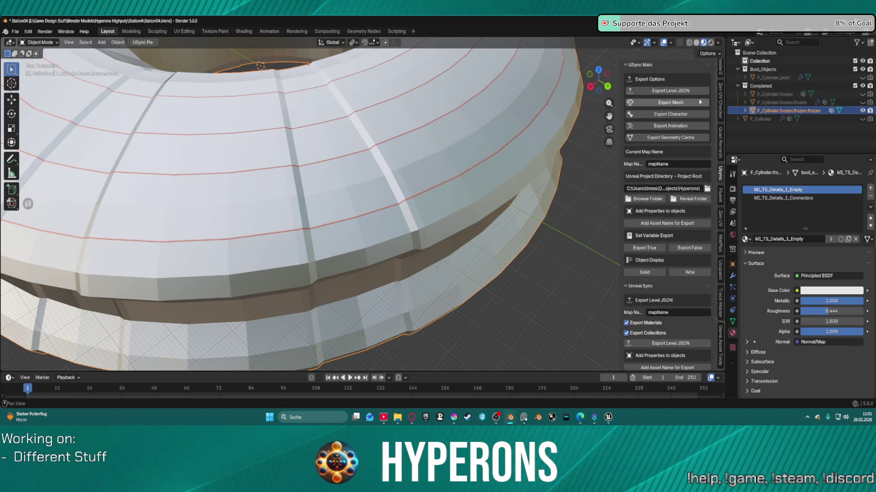
pyautogui.scroll(-14, 661, 164)
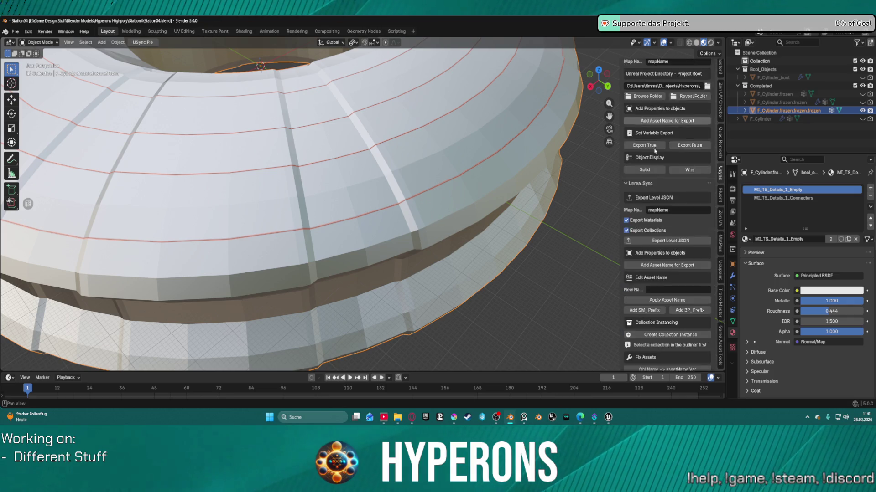
pyautogui.scroll(-20, 658, 171)
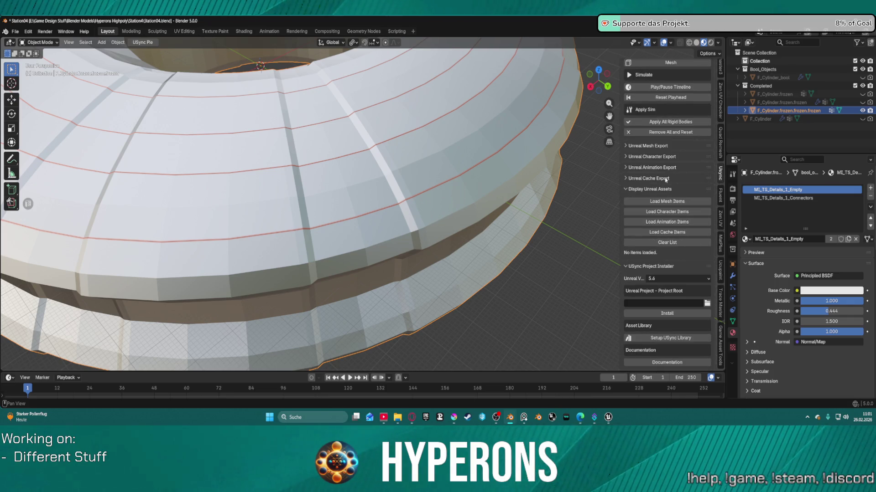
pyautogui.click(626, 267)
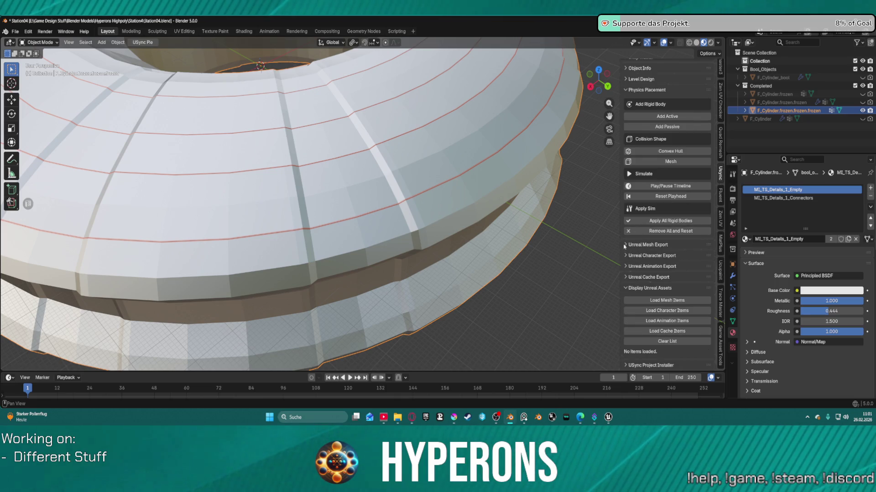
# Export the ring mesh as FBX to Meshes/ via USync, then bring Unreal Editor forward.
pyautogui.click(626, 245)
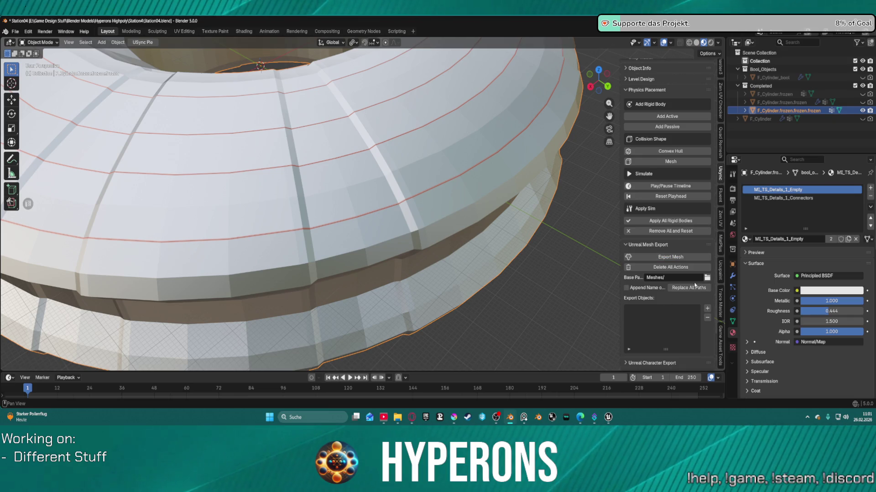
pyautogui.scroll(-4, 647, 269)
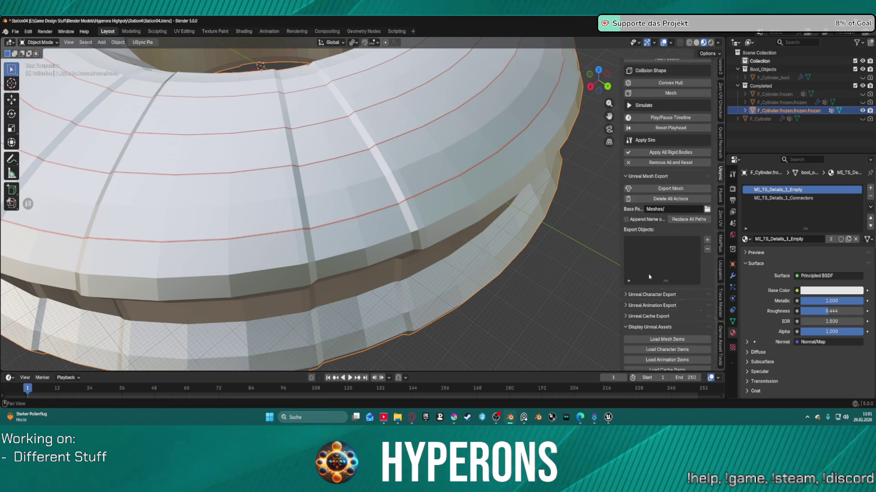
pyautogui.click(627, 295)
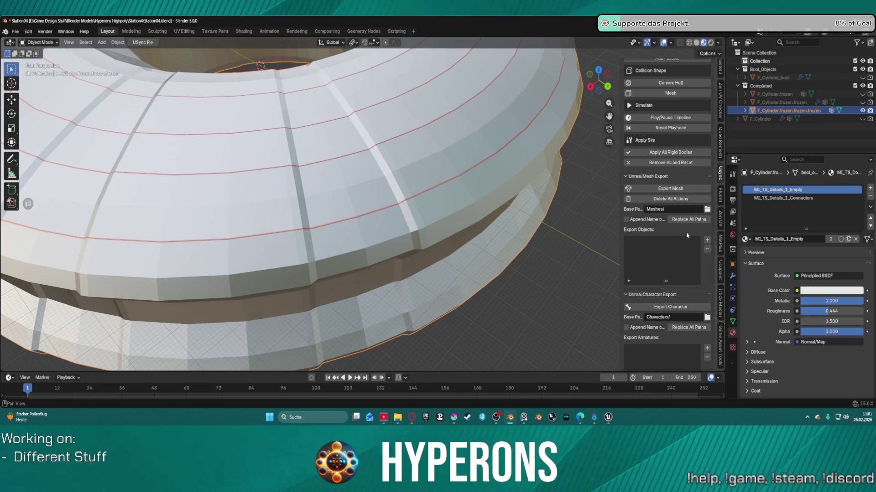
pyautogui.click(707, 241)
pyautogui.click(639, 188)
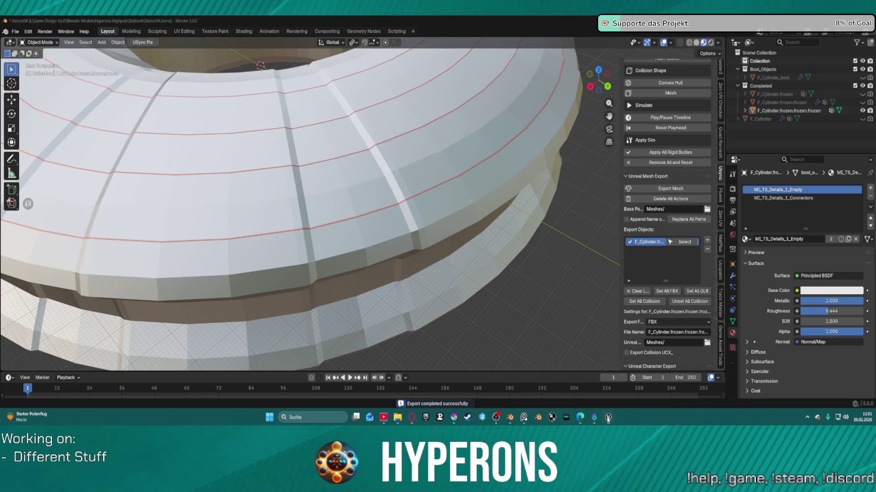
pyautogui.click(608, 417)
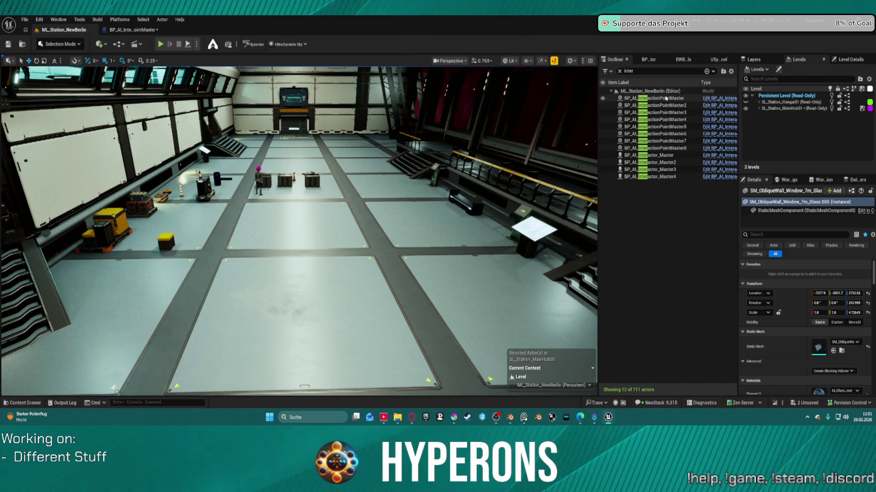
# Clear the Outliner filter and import the Blender meshes through the USync panel.
pyautogui.click(620, 71)
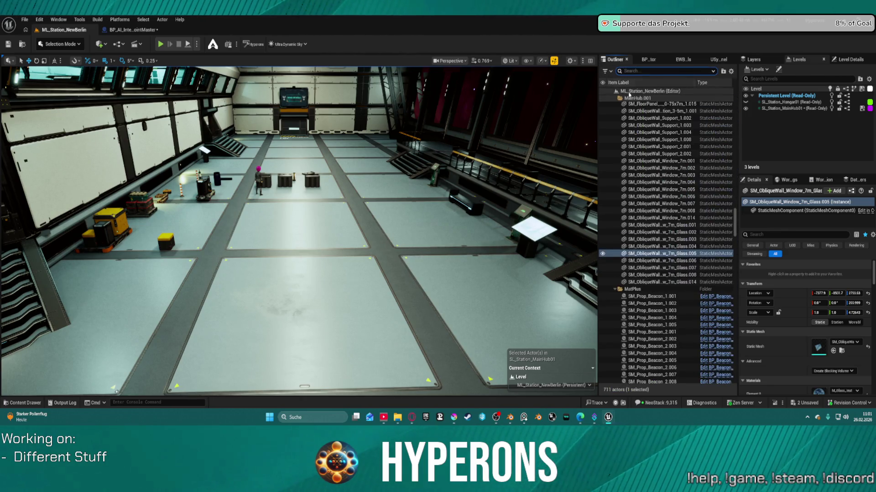
pyautogui.click(720, 61)
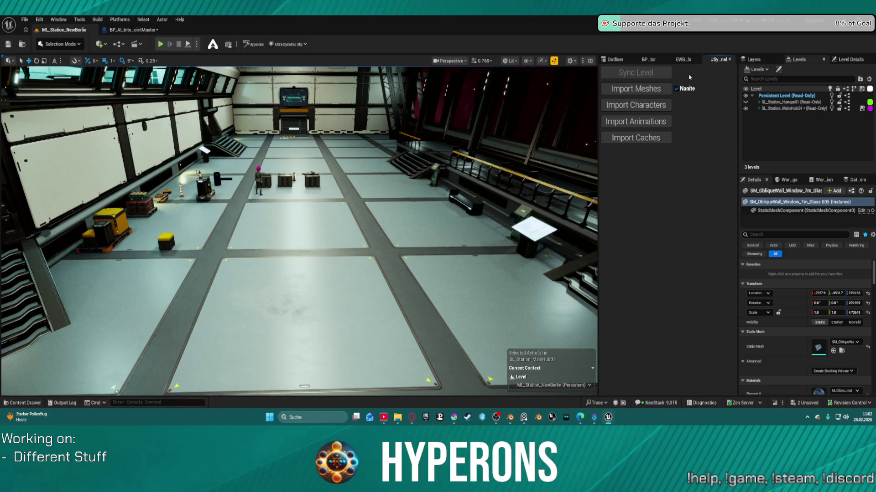
pyautogui.click(640, 91)
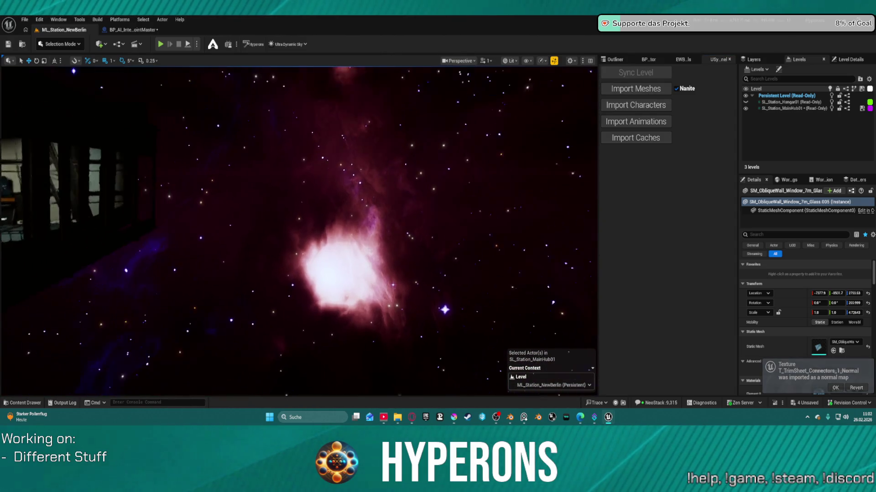
# Drag F_Cylinder_frozen_frozen_frozen from the Meshes folder into the ML_Station_NewBerlin level.
pyautogui.hotkey('ctrl', 'space')
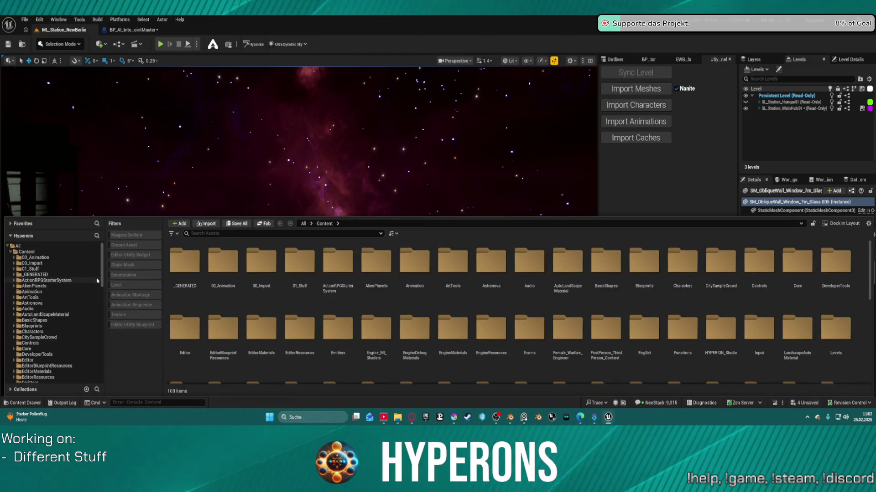
pyautogui.moveTo(101, 282)
pyautogui.mouseDown()
pyautogui.moveTo(101, 339)
pyautogui.moveTo(102, 331)
pyautogui.mouseUp()
pyautogui.click(30, 283)
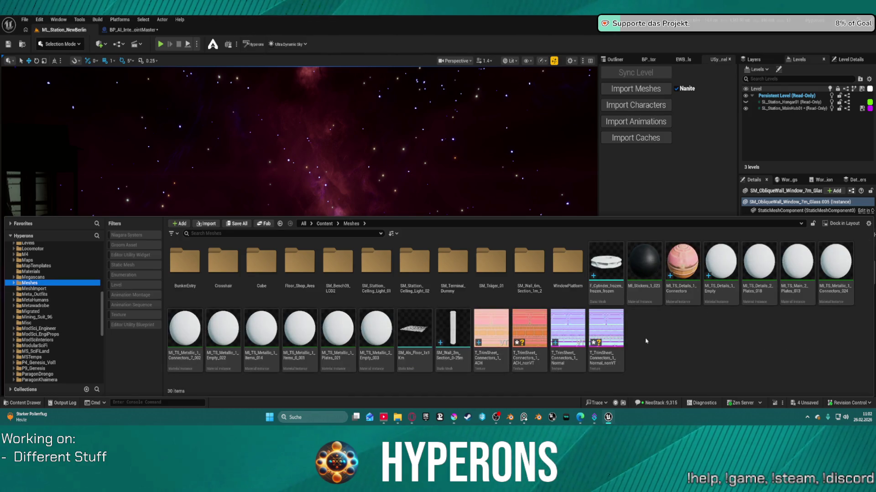
pyautogui.moveTo(615, 296); pyautogui.dragTo(417, 186)
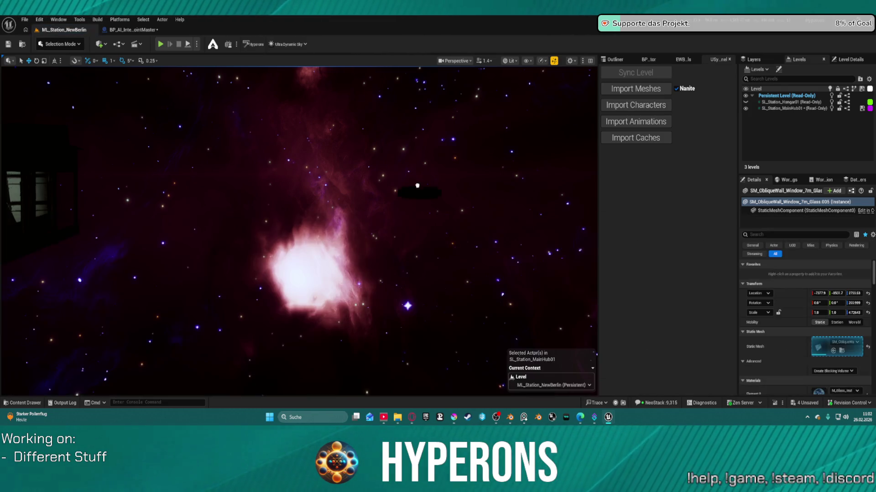
pyautogui.moveTo(403, 282)
pyautogui.mouseDown()
pyautogui.moveTo(541, 254)
pyautogui.moveTo(483, 239)
pyautogui.moveTo(470, 183)
pyautogui.moveTo(442, 155)
pyautogui.mouseUp()
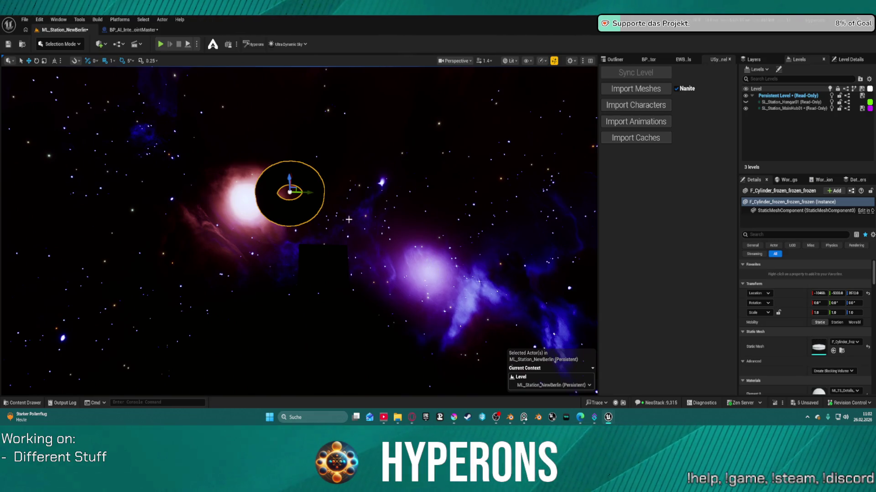
# Scale the ring uniformly to 100 with the three scale axes locked together.
pyautogui.click(818, 312)
pyautogui.write('1')
pyautogui.press('Return')
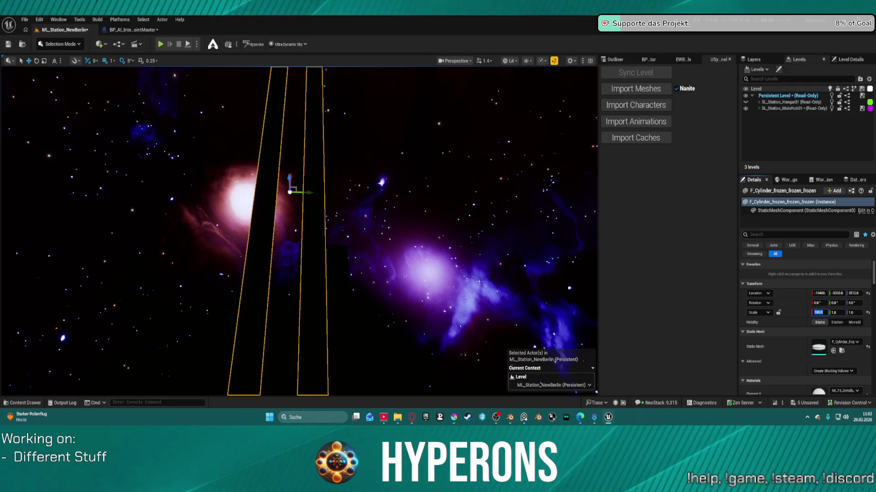
pyautogui.click(867, 314)
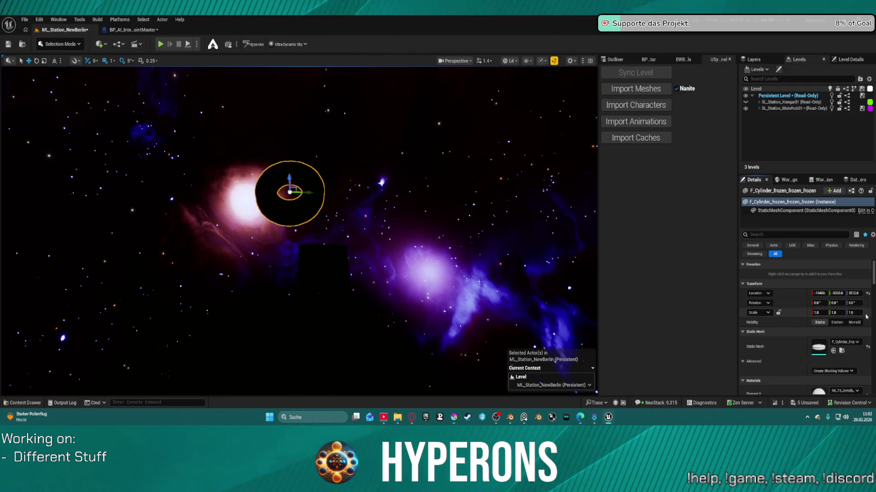
pyautogui.click(778, 312)
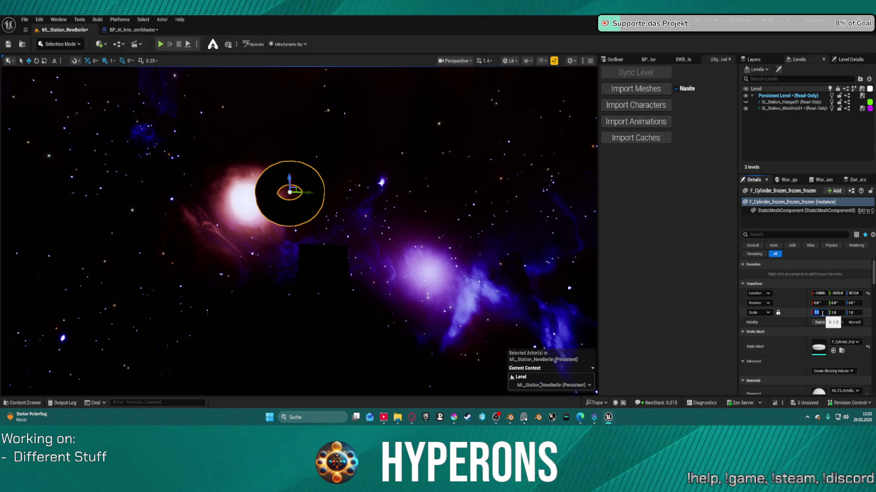
pyautogui.write('100')
pyautogui.press('Return')
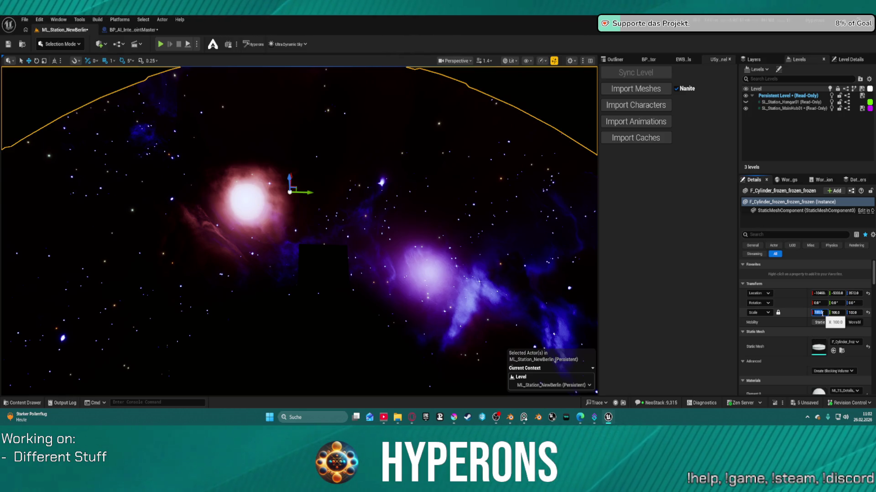
# Frame the ring and drag it along Y to a new position in the level.
pyautogui.scroll(2, 299, 231)
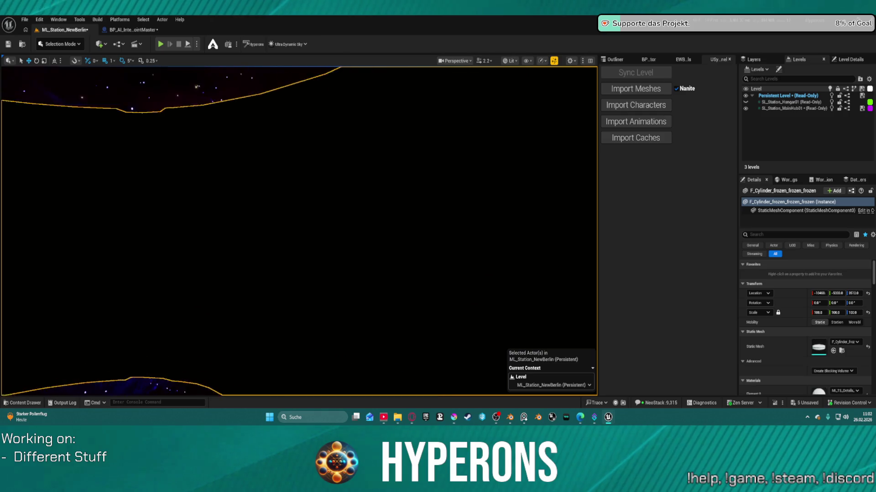
pyautogui.press('f')
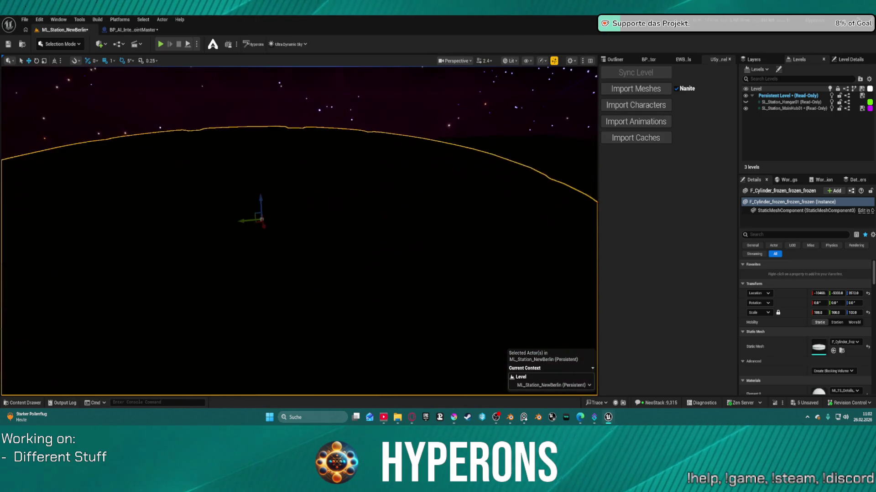
pyautogui.moveTo(272, 198); pyautogui.dragTo(150, 209)
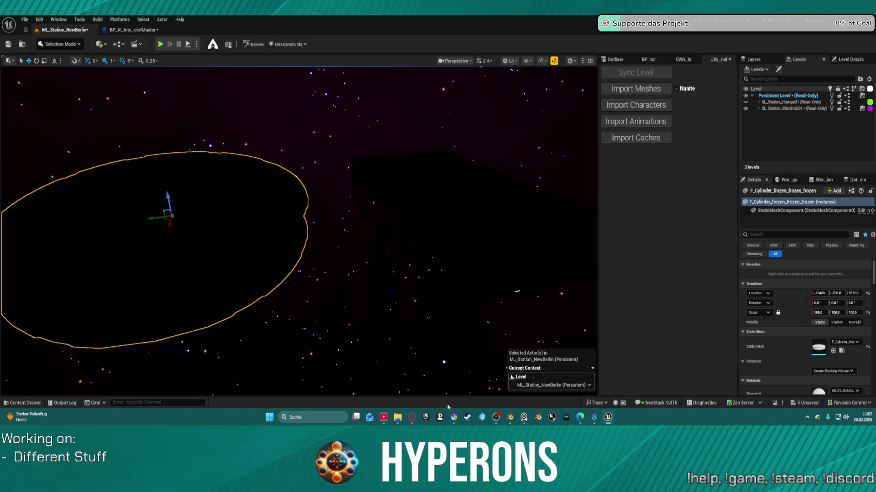
pyautogui.moveTo(416, 415)
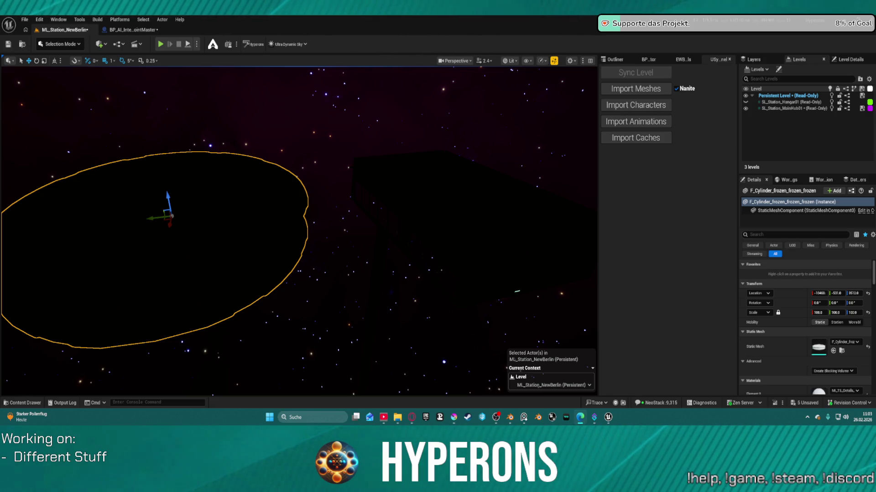
# Switch the viewport view mode from Lit to Unlit.
pyautogui.click(443, 219)
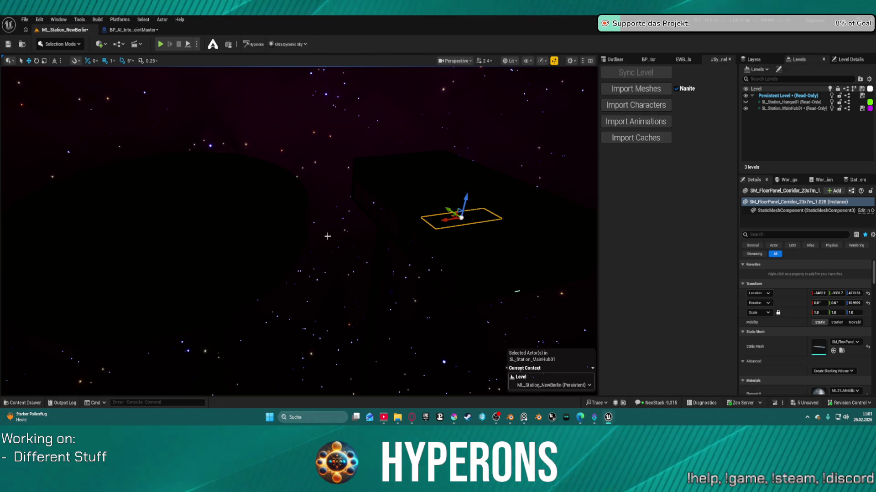
pyautogui.scroll(6, 328, 236)
pyautogui.moveTo(554, 153); pyautogui.dragTo(526, 151)
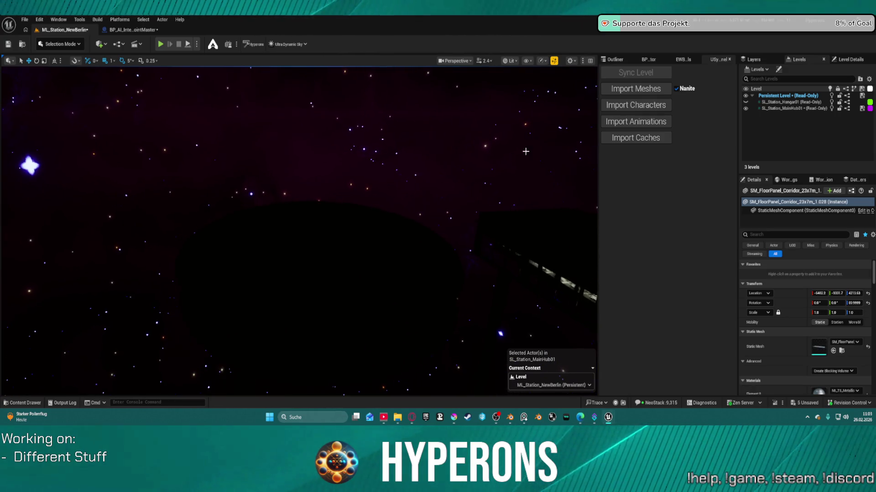
pyautogui.click(512, 61)
pyautogui.click(518, 97)
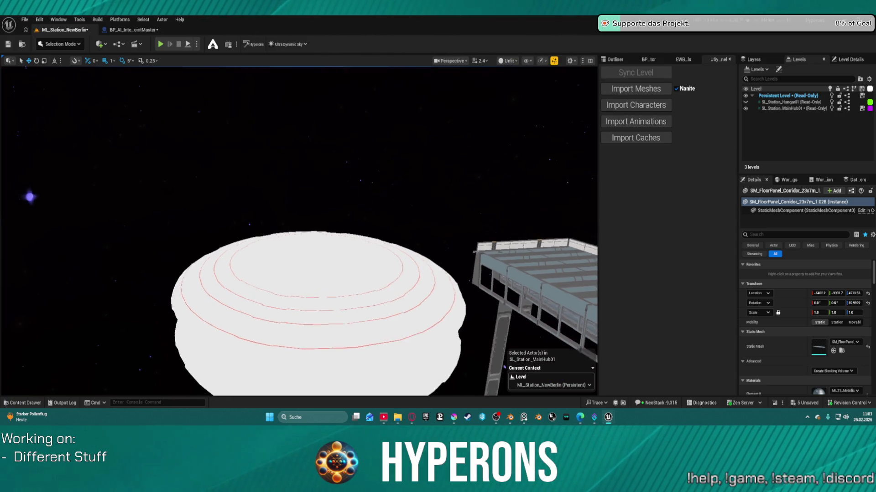
# Open the Content Drawer on the Meshes folder.
pyautogui.scroll(10, 299, 231)
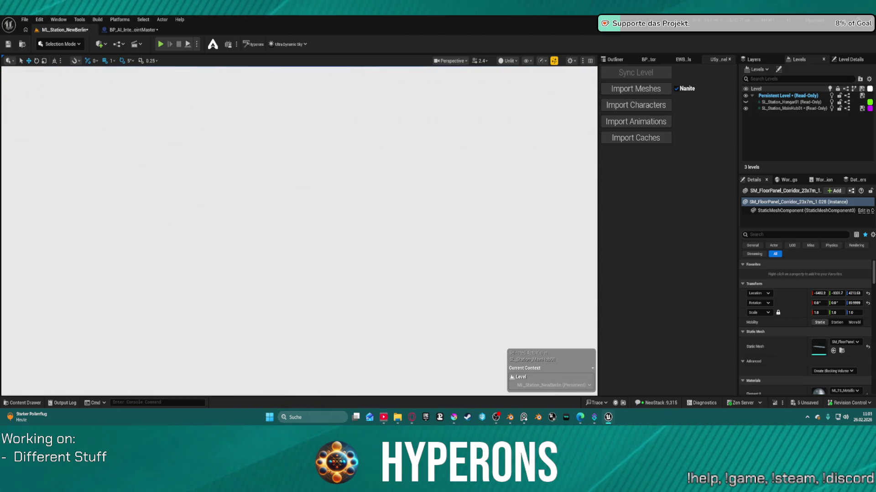
pyautogui.scroll(-8, 299, 231)
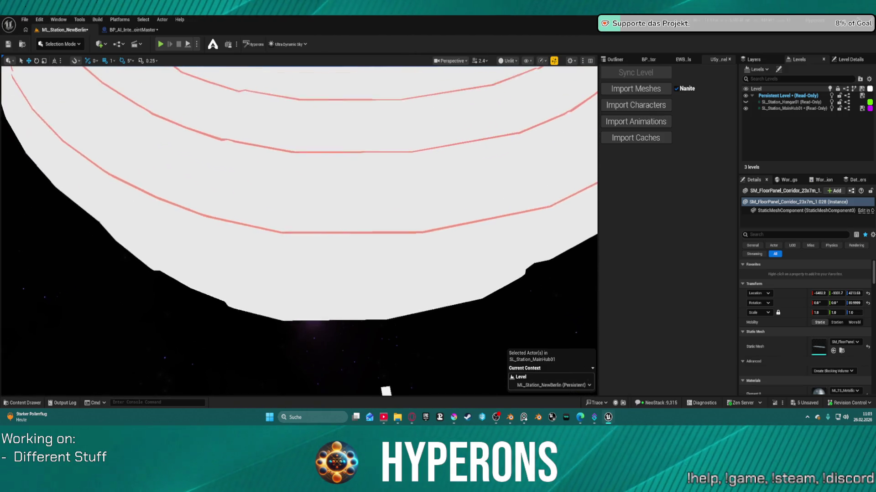
pyautogui.scroll(-1, 386, 168)
pyautogui.press('super')
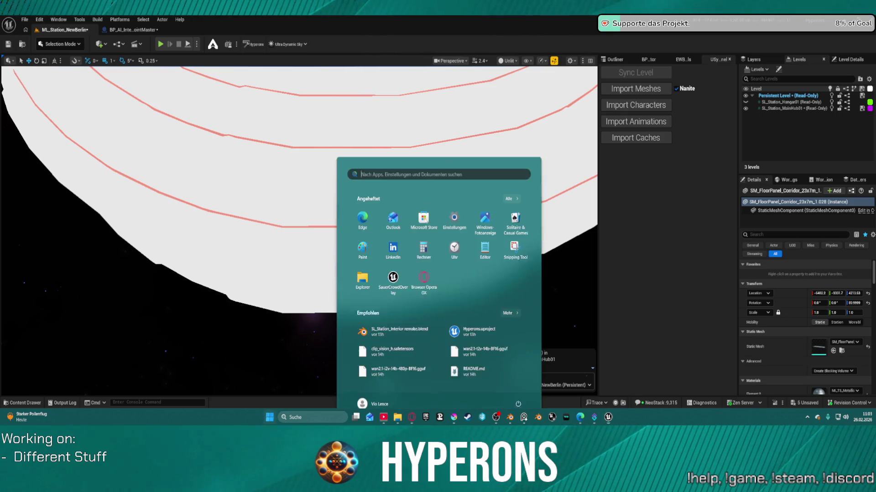
pyautogui.press('super')
pyautogui.click(20, 404)
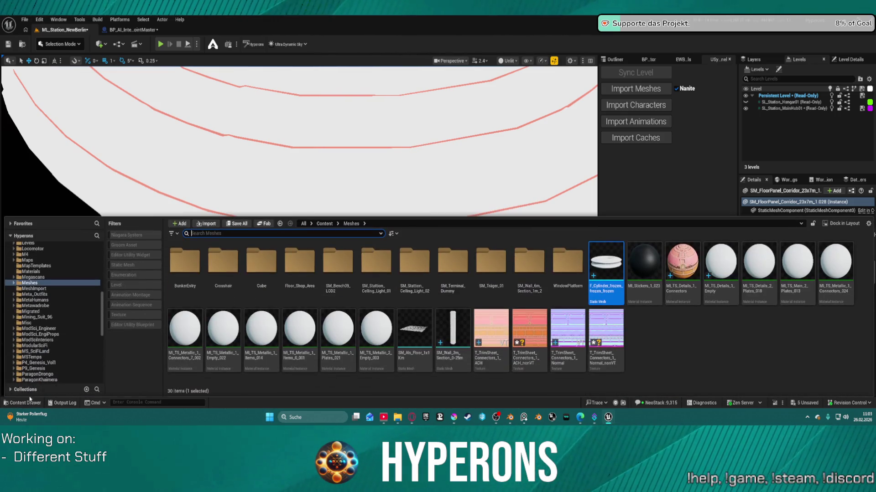
# Select the MI_TS material instances starting from MI_Stickers_1_023, leaving out MI_TS_Metallic_2_Empty_003.
pyautogui.moveTo(593, 381)
pyautogui.mouseDown()
pyautogui.moveTo(570, 346)
pyautogui.moveTo(670, 319)
pyautogui.moveTo(684, 296)
pyautogui.moveTo(680, 336)
pyautogui.mouseUp()
pyautogui.click(679, 336)
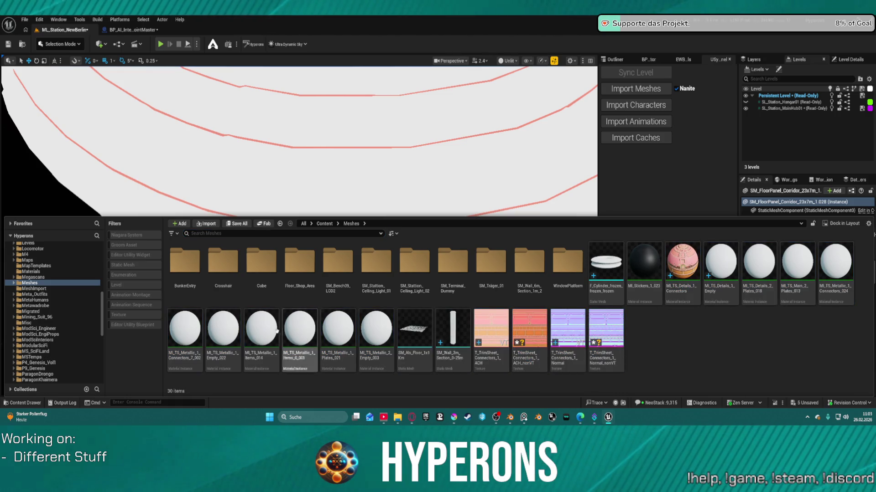
pyautogui.click(720, 262)
pyautogui.click(694, 264)
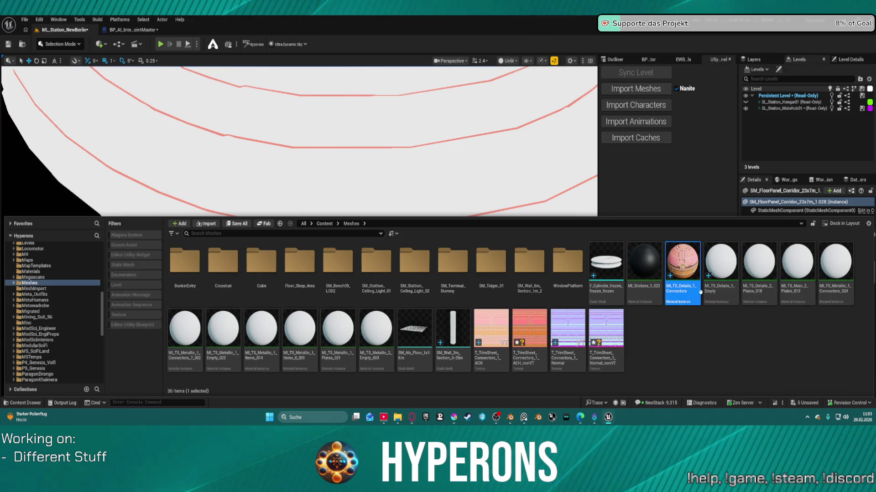
pyautogui.click(650, 291)
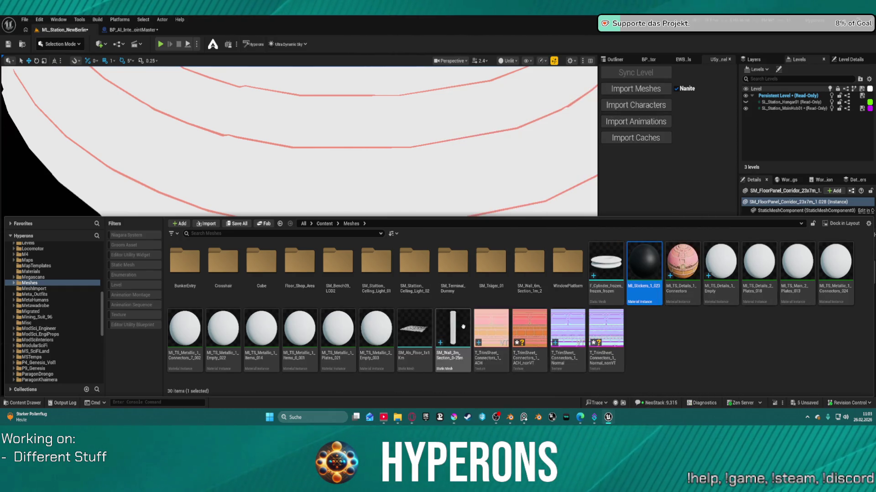
pyautogui.keyDown('ctrl'); pyautogui.click(382, 355); pyautogui.keyUp('ctrl')
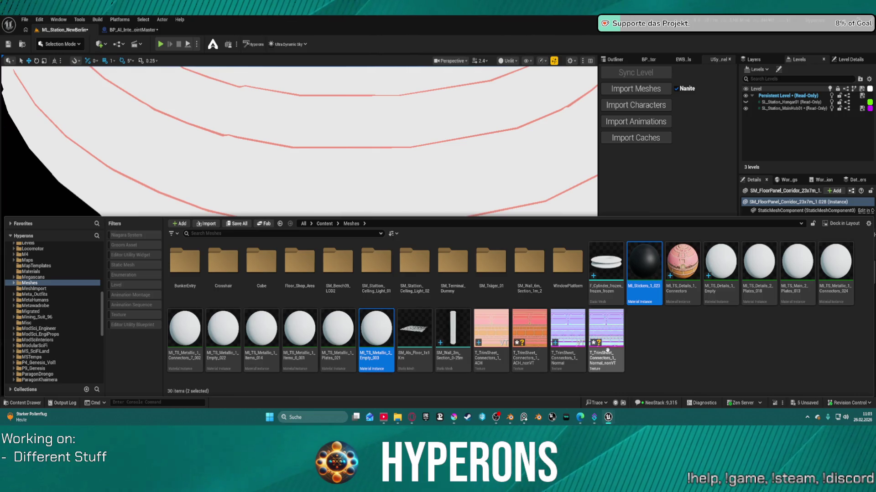
pyautogui.click(635, 297)
# Extend the selection through the T_TrimSheet textures, excluding SM_Als_Floor_1x1Km, and force-delete all 16 assets.
pyautogui.keyDown('shift'); pyautogui.click(606, 360); pyautogui.keyUp('shift')
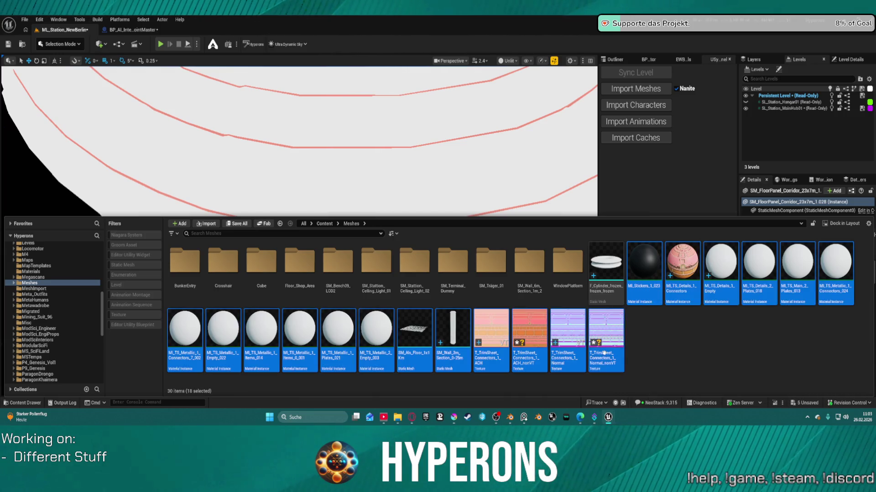
pyautogui.keyDown('ctrl'); pyautogui.click(453, 356); pyautogui.keyUp('ctrl')
pyautogui.keyDown('ctrl'); pyautogui.click(414, 347); pyautogui.keyUp('ctrl')
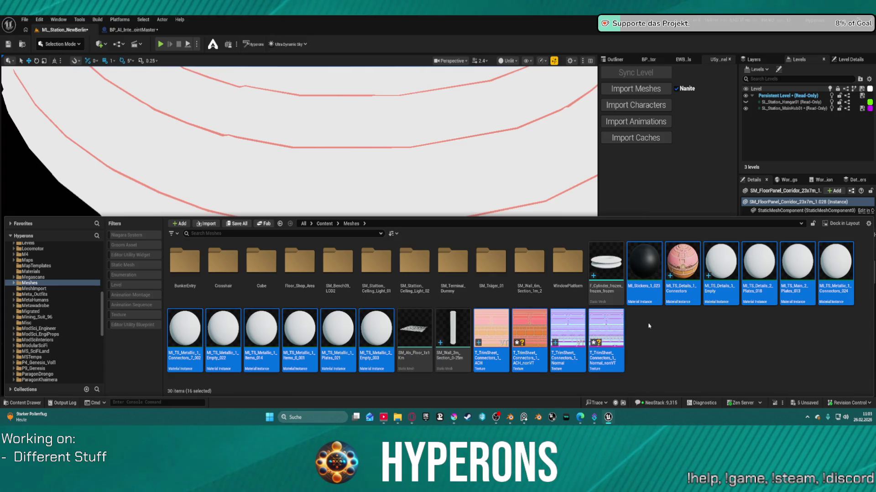
pyautogui.press('Delete')
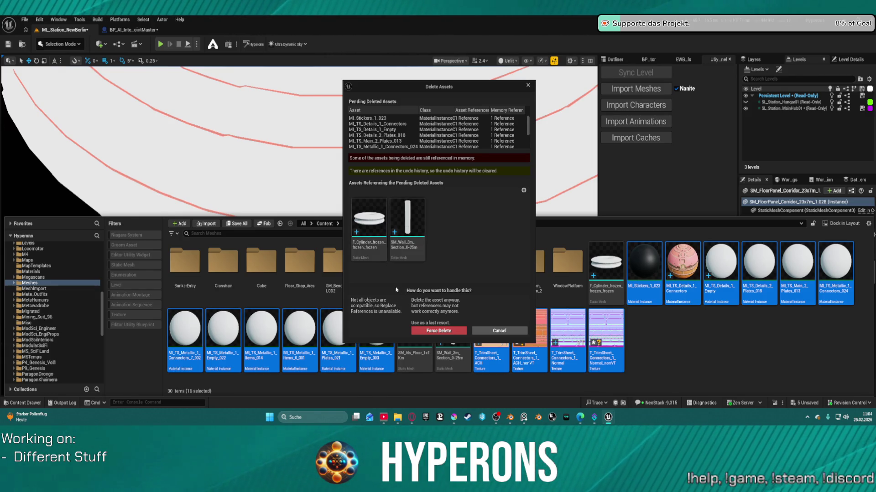
pyautogui.click(450, 329)
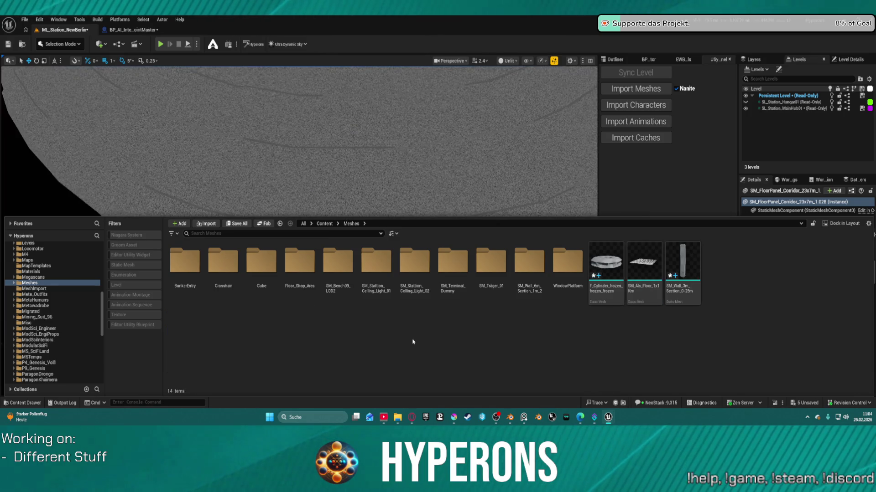
# Select the placed ring, frame it with F, and open F_Cylinder_frozen_frozen_frozen in the mesh editor.
pyautogui.click(391, 165)
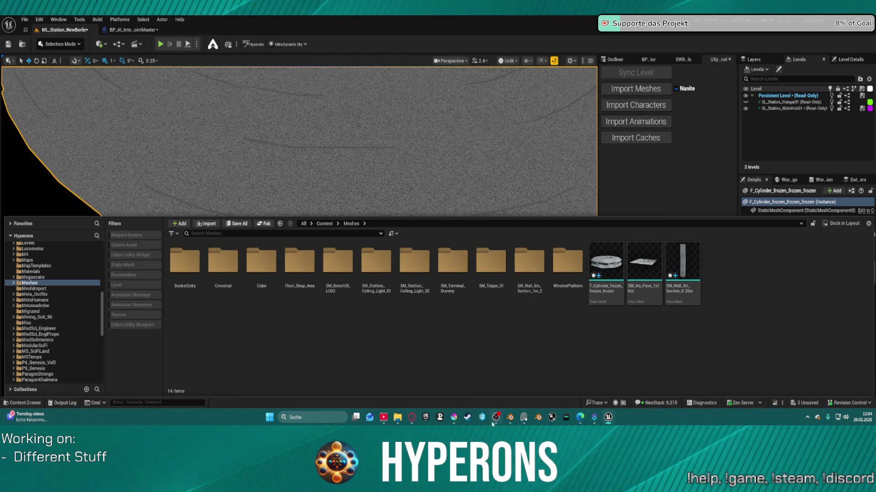
pyautogui.moveTo(412, 417)
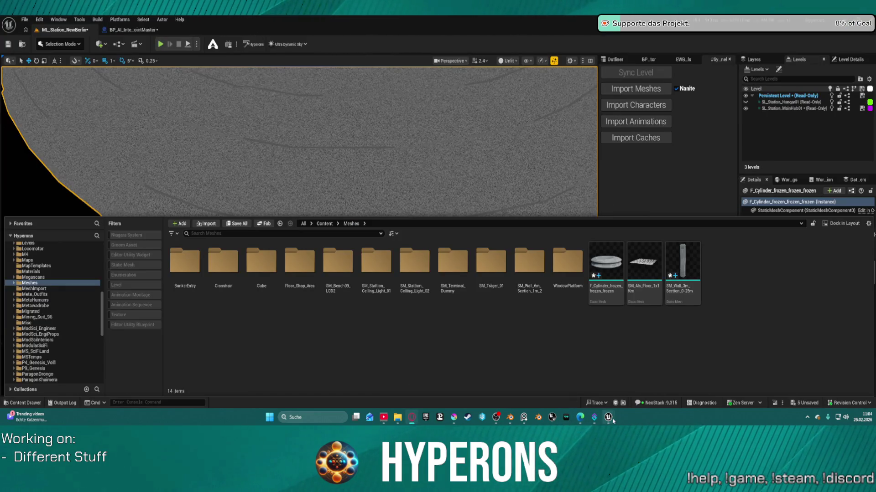
pyautogui.click(520, 403)
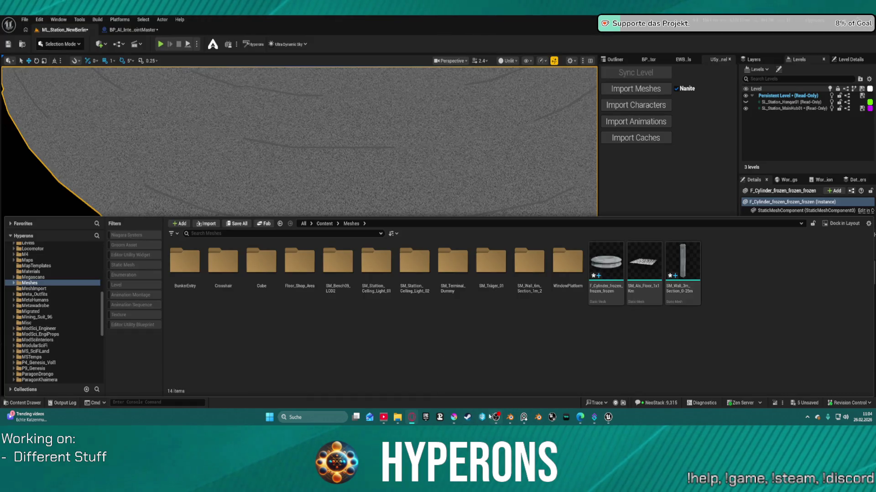
pyautogui.moveTo(609, 422)
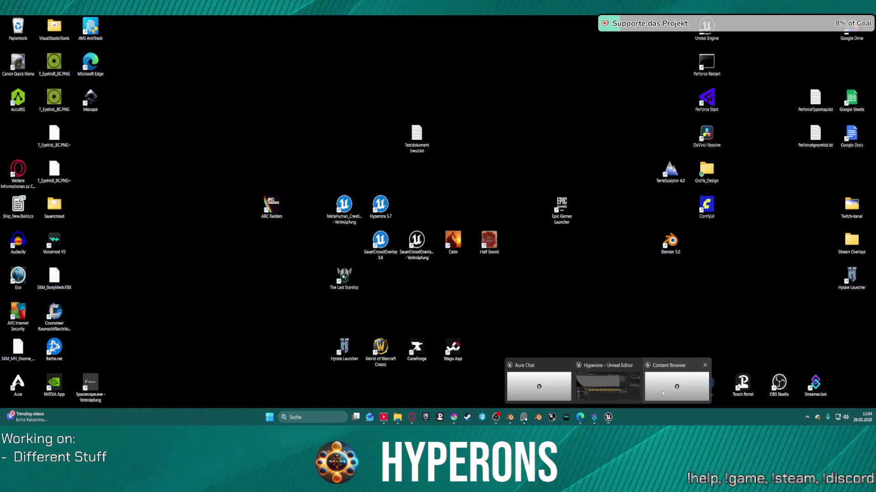
pyautogui.click(604, 395)
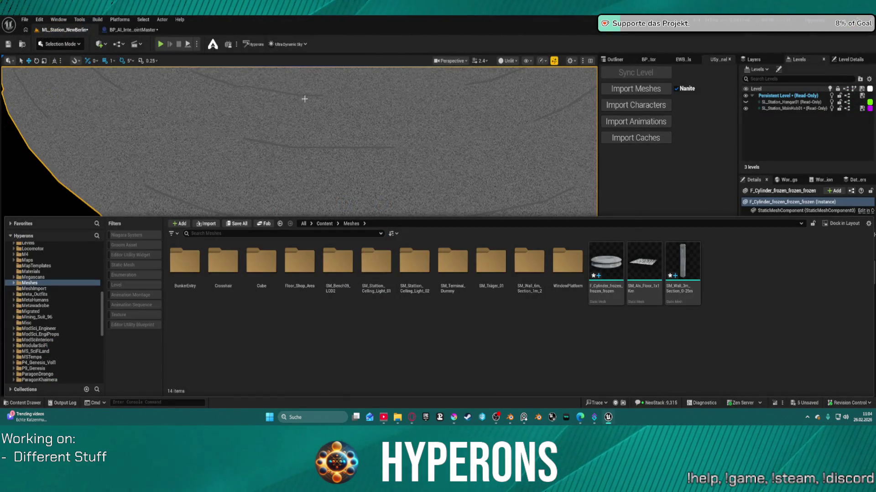
pyautogui.press('f')
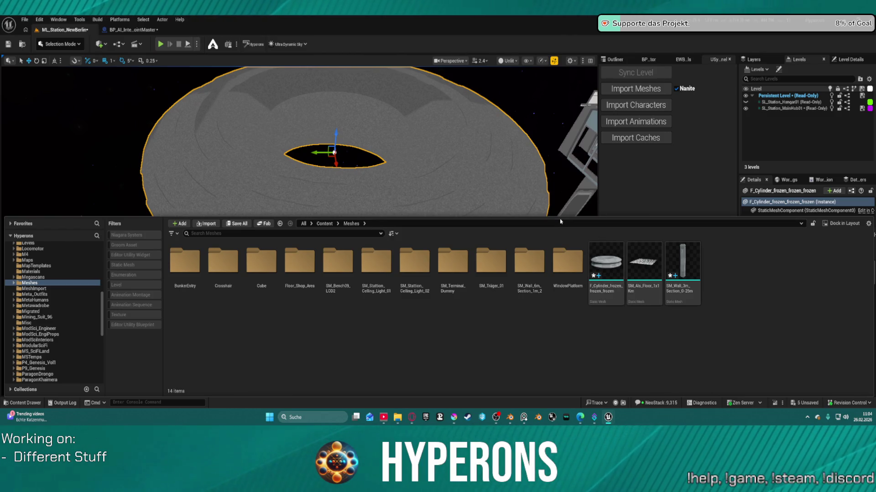
pyautogui.doubleClick(604, 254)
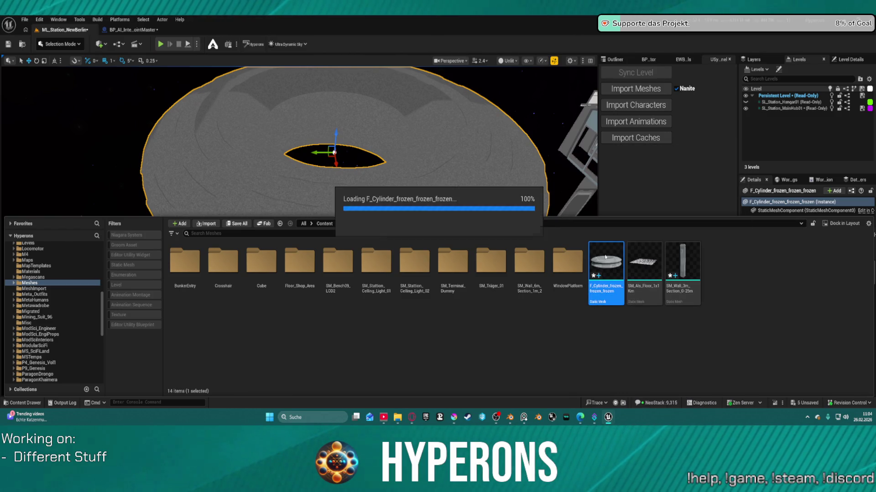
# Assign MI_TS_Details_1_Empty to material slot Element 0.
pyautogui.moveTo(286, 199)
pyautogui.mouseDown()
pyautogui.moveTo(255, 203)
pyautogui.moveTo(287, 199)
pyautogui.mouseUp()
pyautogui.press('f')
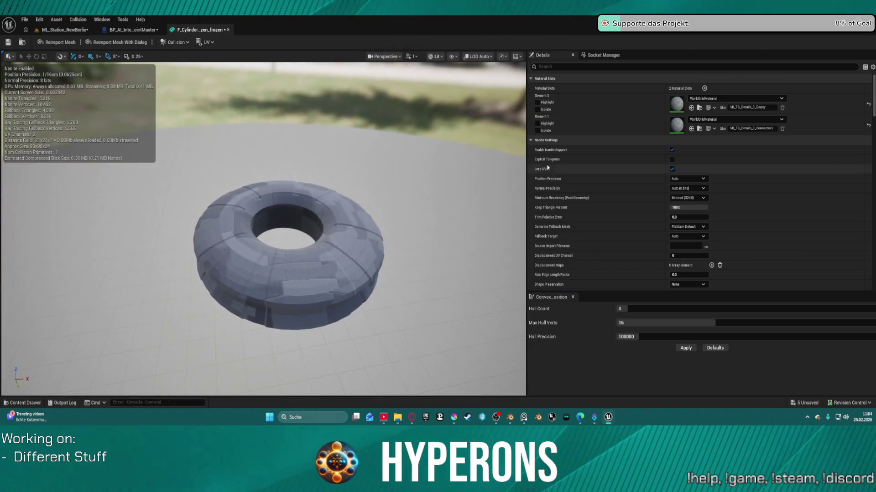
pyautogui.click(721, 99)
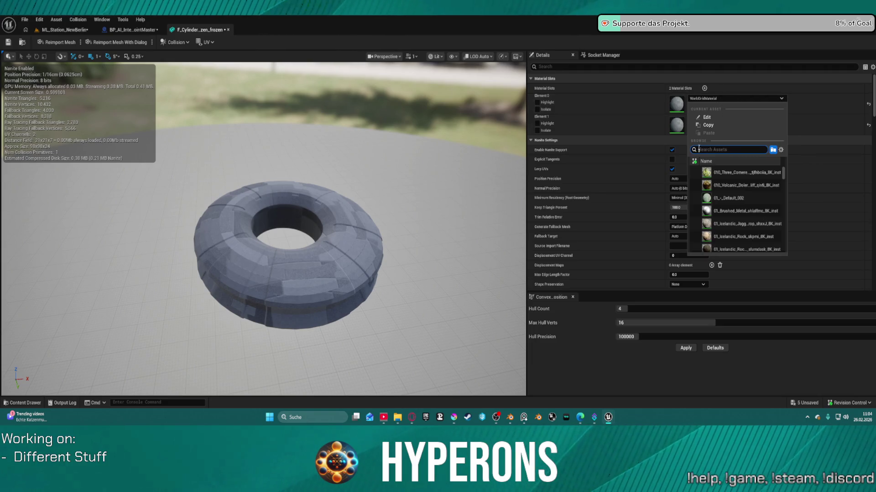
pyautogui.click(593, 124)
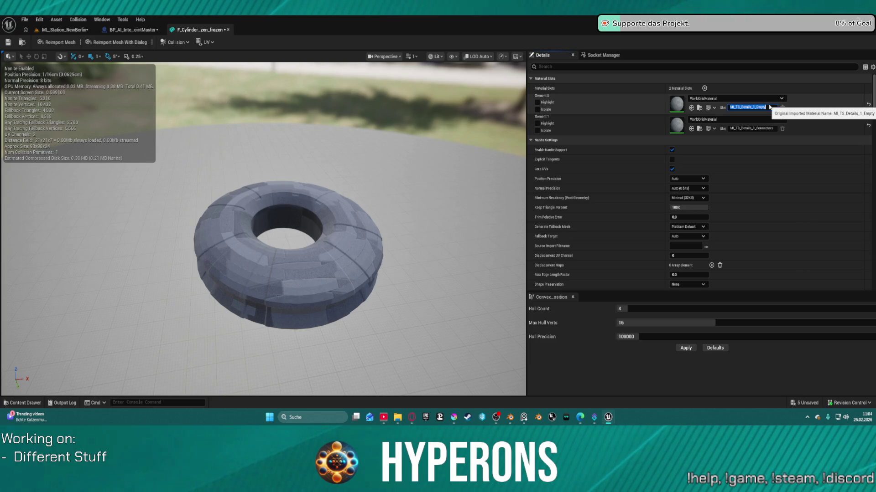
pyautogui.click(735, 98)
pyautogui.write('MI_TS_Details_1_Empty')
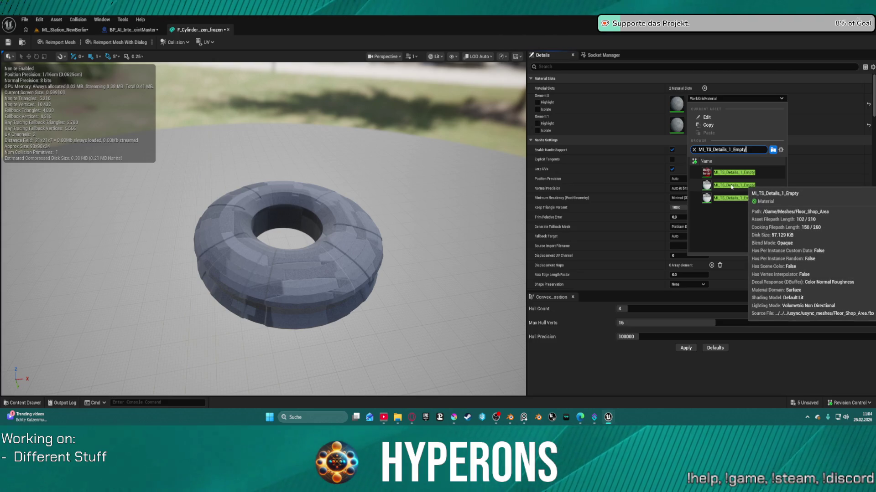
pyautogui.click(731, 185)
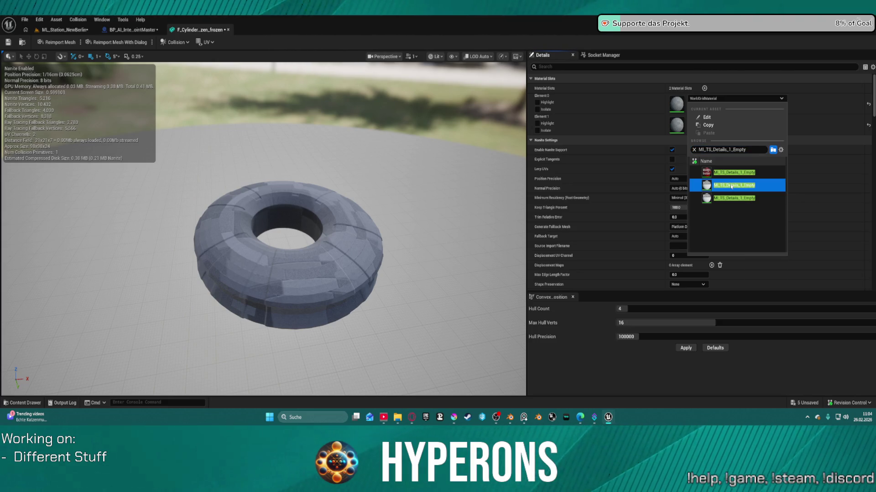
pyautogui.click(730, 186)
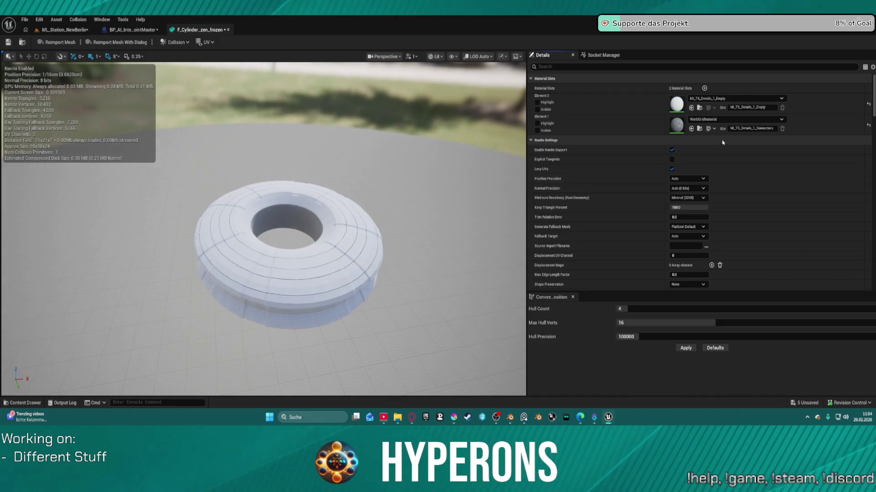
# Assign MI_TS_Details_1_Connectors to the second material slot, Element 1.
pyautogui.click(749, 128)
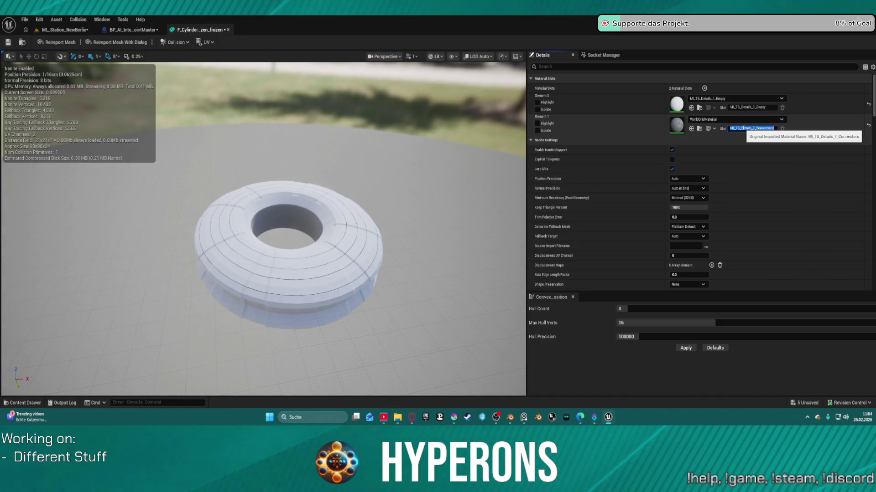
pyautogui.click(721, 120)
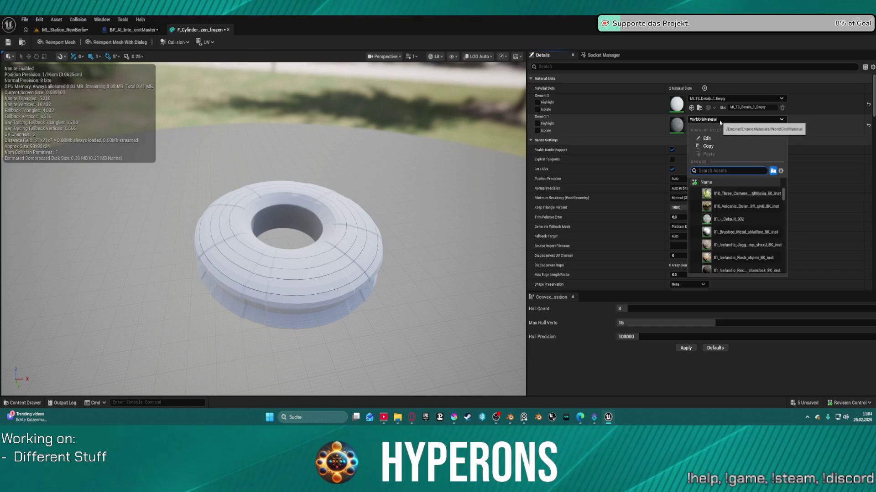
pyautogui.click(721, 119)
pyautogui.click(721, 120)
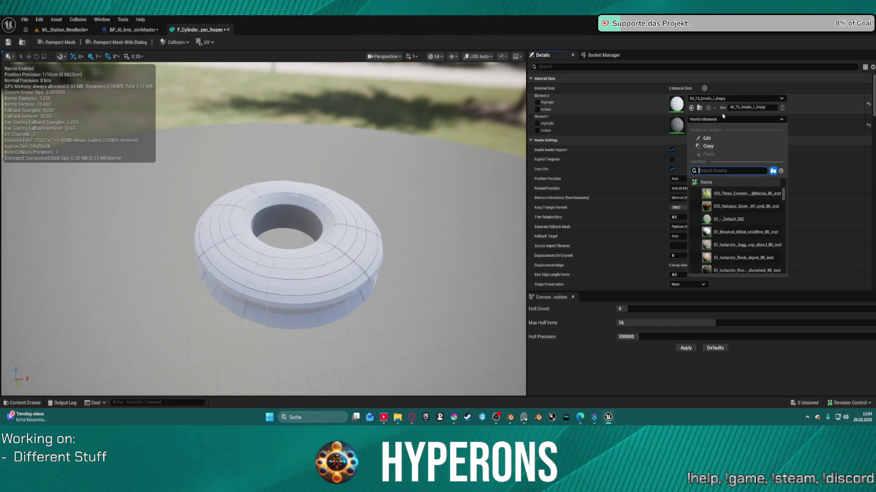
pyautogui.click(722, 120)
pyautogui.click(723, 120)
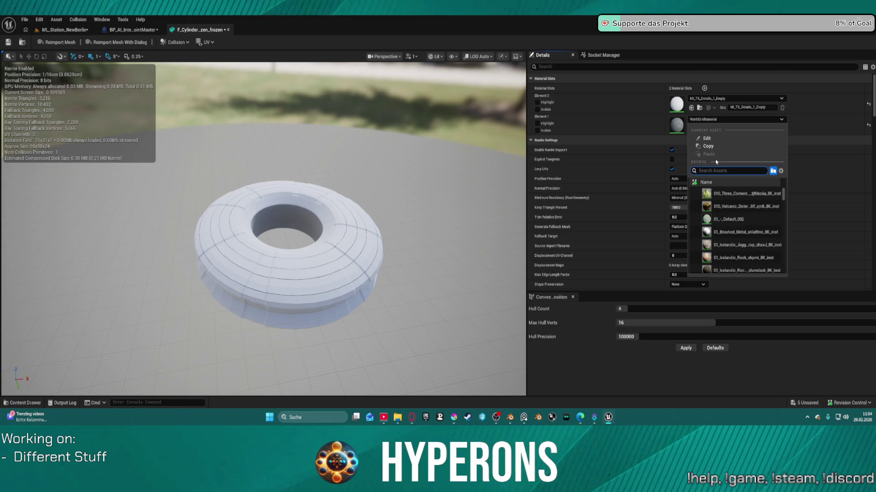
pyautogui.write('MI_TS_Details_1_Connectors')
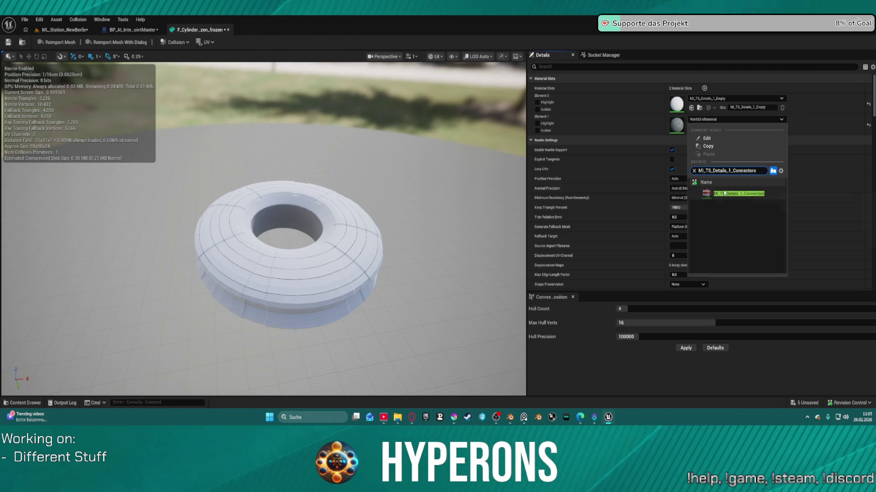
pyautogui.click(724, 193)
# Orbit in to inspect the ring's red connector edges, then return to the ML_Station_NewBerlin level.
pyautogui.moveTo(318, 181)
pyautogui.mouseDown()
pyautogui.moveTo(318, 151)
pyautogui.moveTo(318, 228)
pyautogui.moveTo(318, 91)
pyautogui.moveTo(322, 222)
pyautogui.mouseUp()
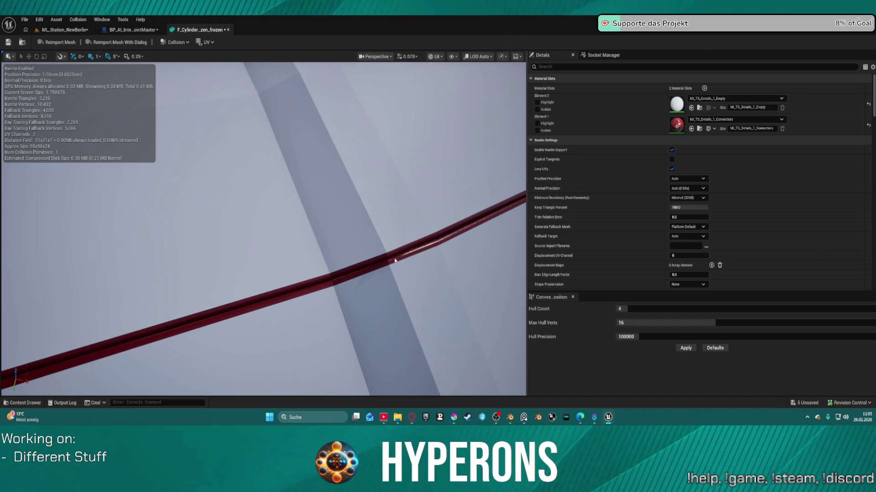
pyautogui.moveTo(381, 268); pyautogui.dragTo(381, 255)
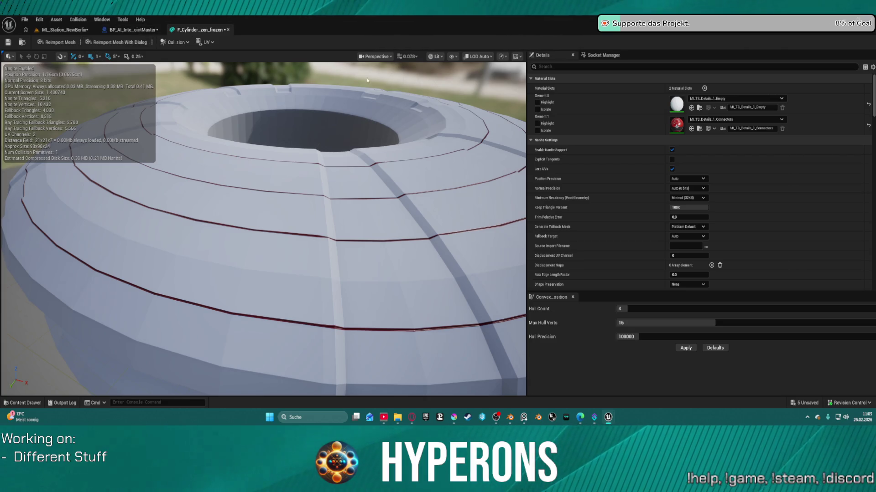
pyautogui.click(729, 98)
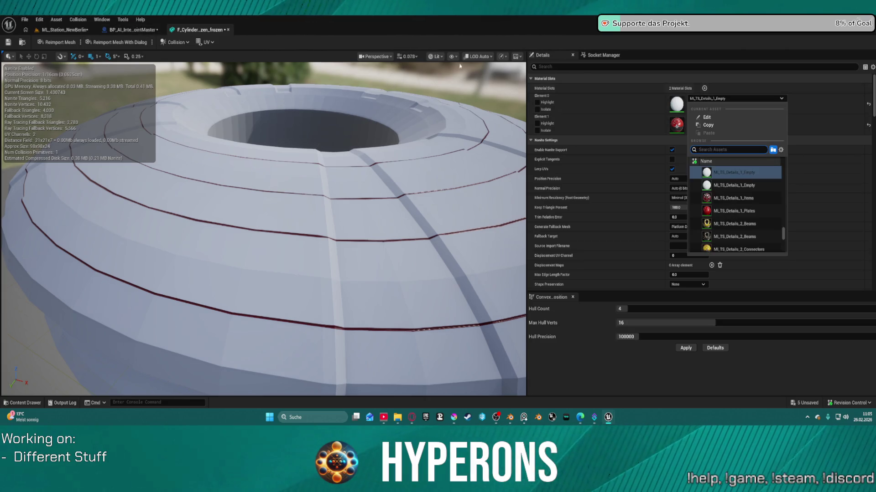
pyautogui.click(45, 30)
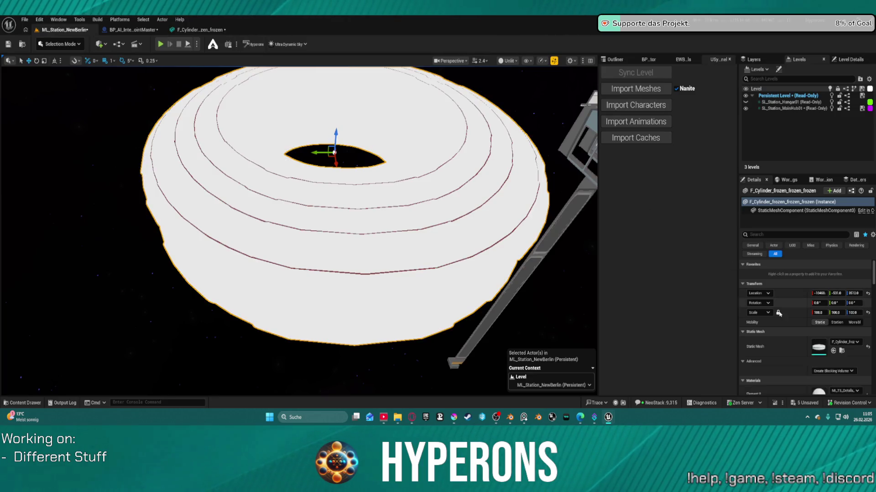
# Set the ring's Element 0 material to MI_TS_Main_2_Empty.
pyautogui.scroll(-3, 848, 347)
pyautogui.click(844, 337)
pyautogui.scroll(-5, 820, 294)
pyautogui.scroll(-4, 820, 294)
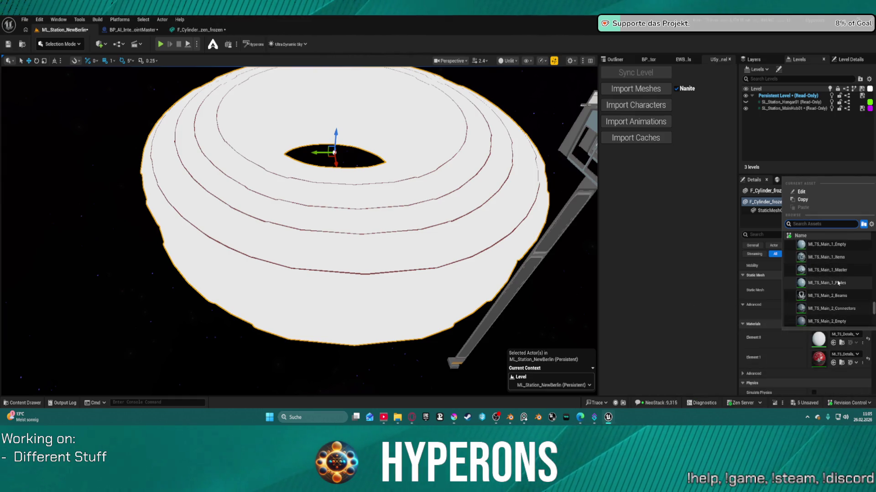
pyautogui.scroll(-3, 829, 283)
pyautogui.moveTo(828, 279)
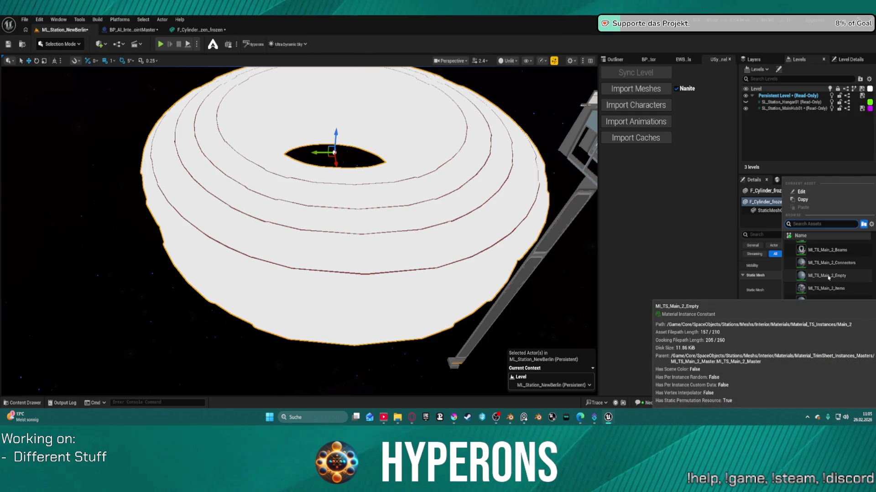
pyautogui.click(826, 276)
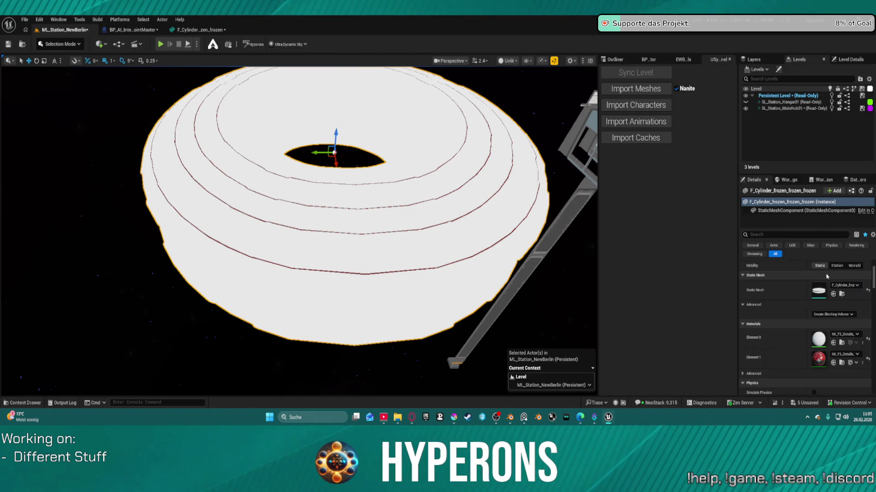
# Set Element 1 to MI_TS_Main_2_Connectors and fly in close to the ring's surface.
pyautogui.click(834, 355)
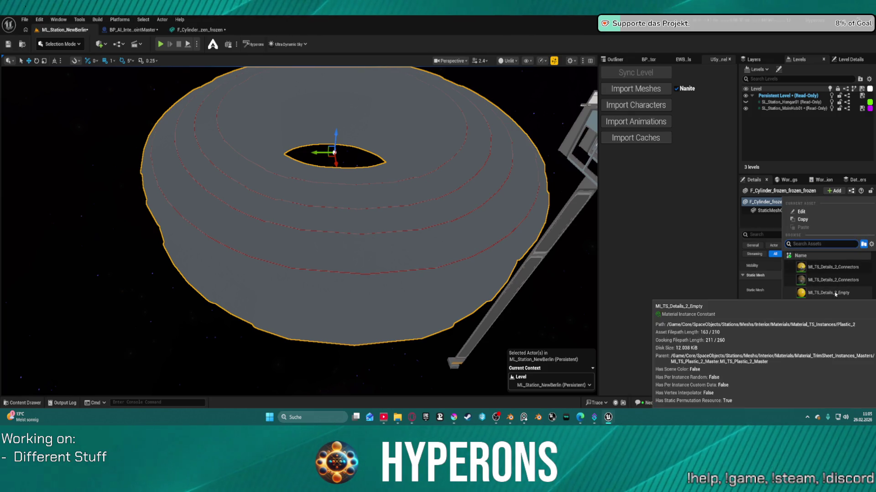
pyautogui.scroll(-3, 836, 310)
pyautogui.scroll(-1, 840, 339)
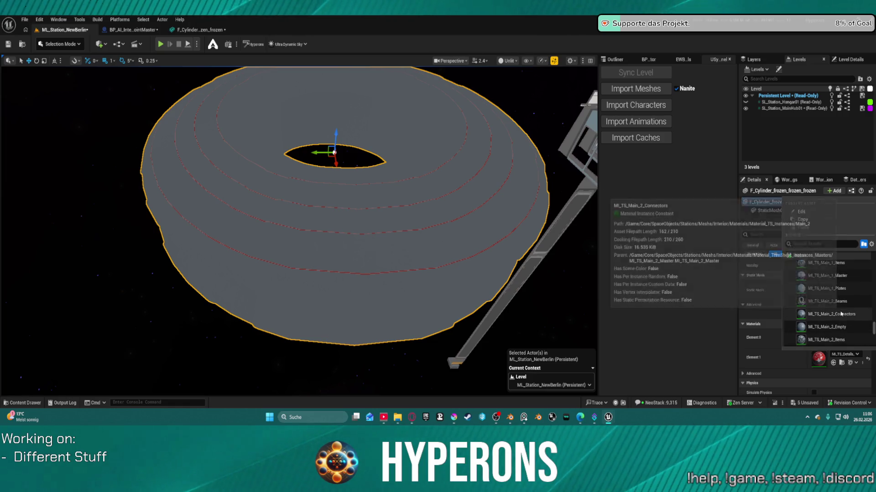
pyautogui.scroll(-4, 843, 315)
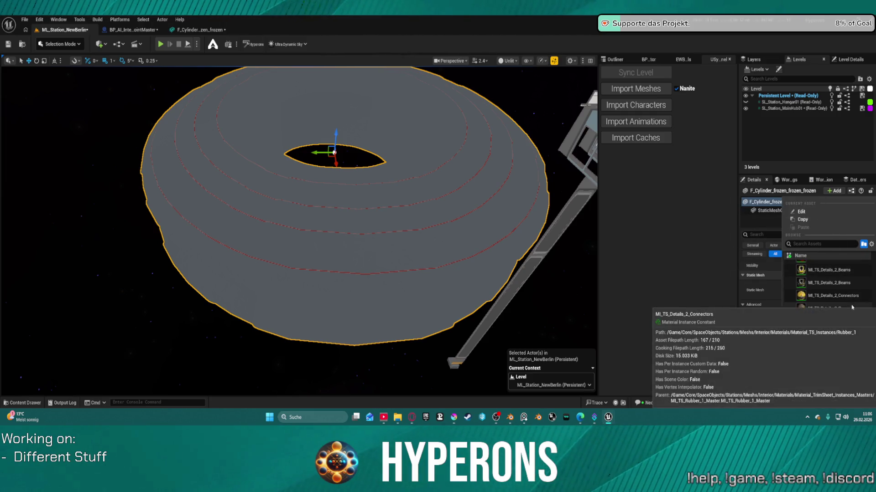
pyautogui.scroll(3, 850, 313)
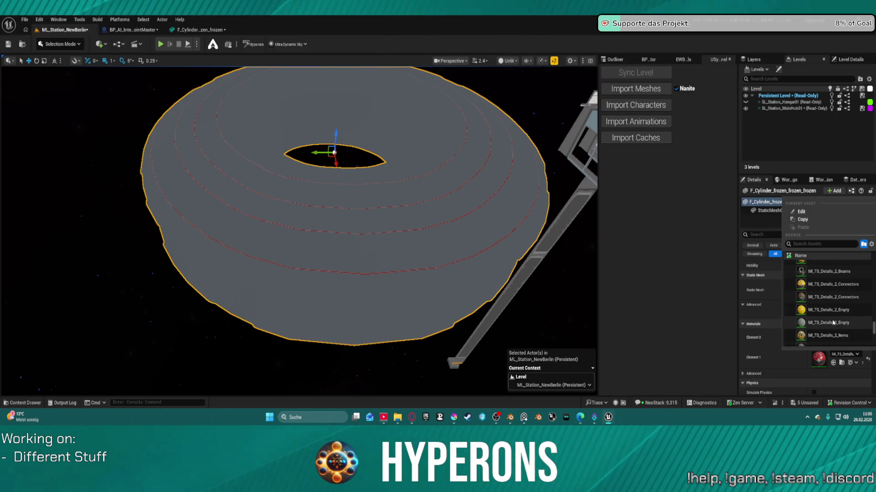
pyautogui.scroll(1, 832, 310)
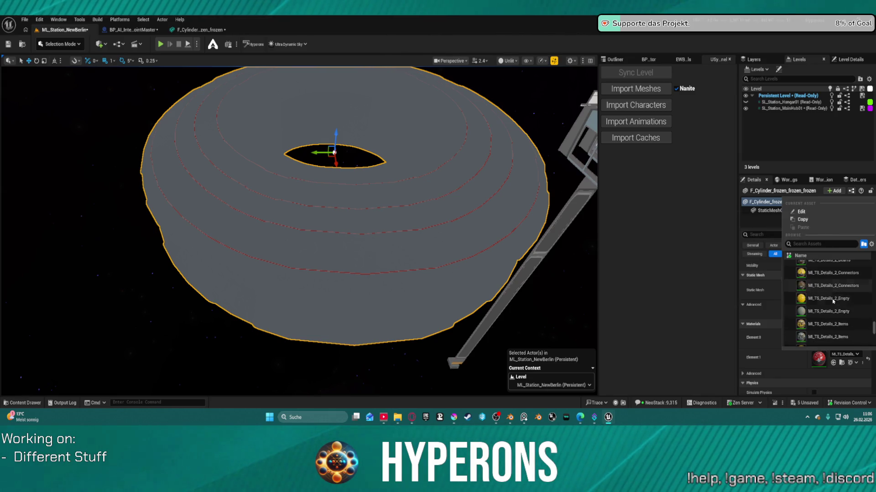
pyautogui.scroll(-6, 842, 315)
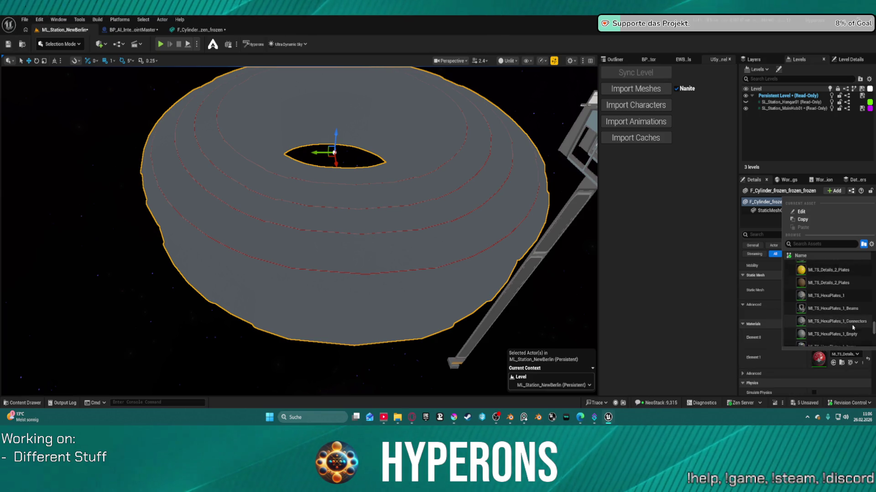
pyautogui.scroll(4, 839, 324)
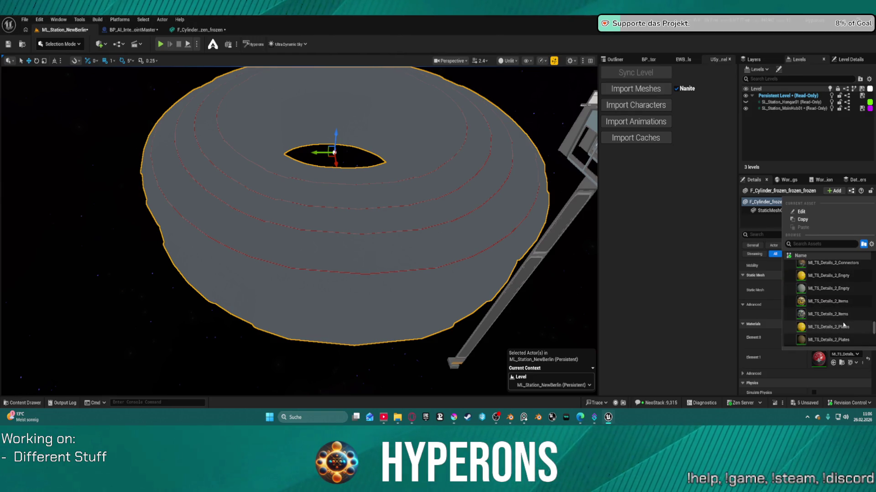
pyautogui.scroll(-5, 843, 324)
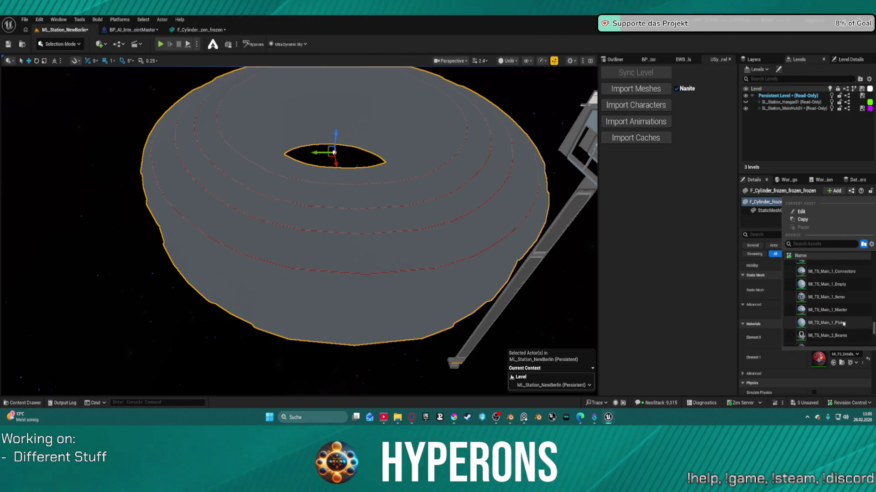
pyautogui.scroll(-1, 843, 324)
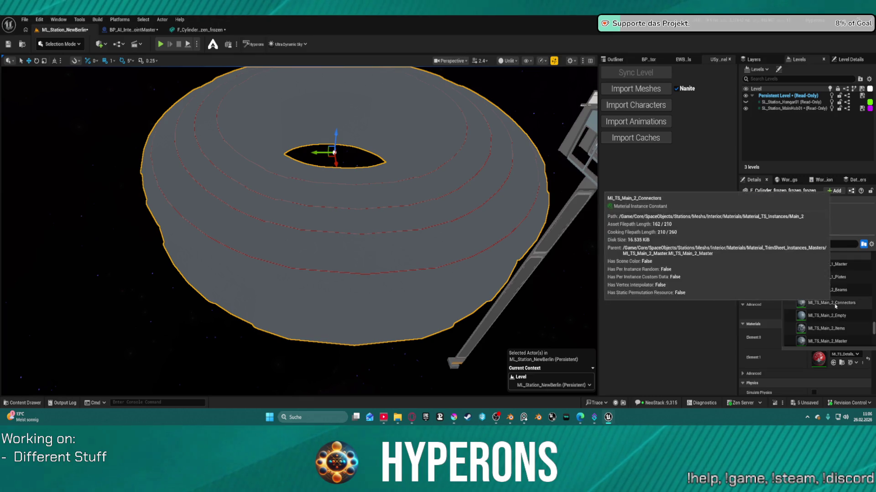
pyautogui.moveTo(827, 307)
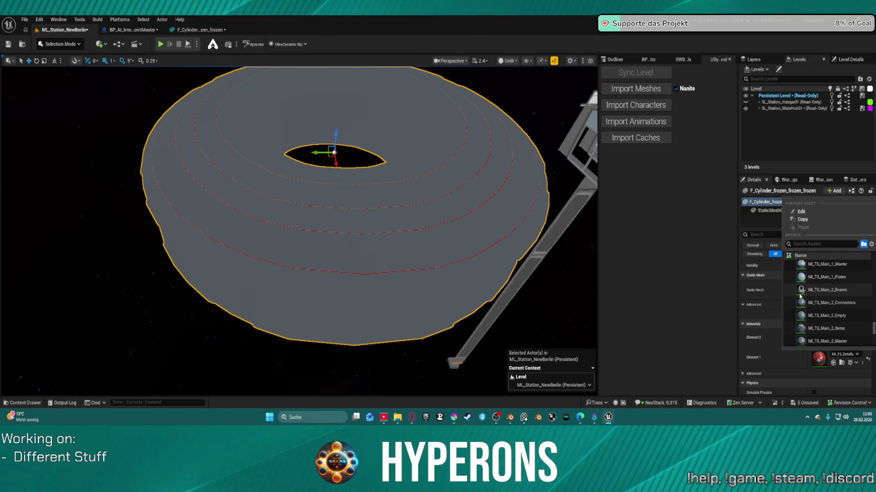
pyautogui.click(833, 306)
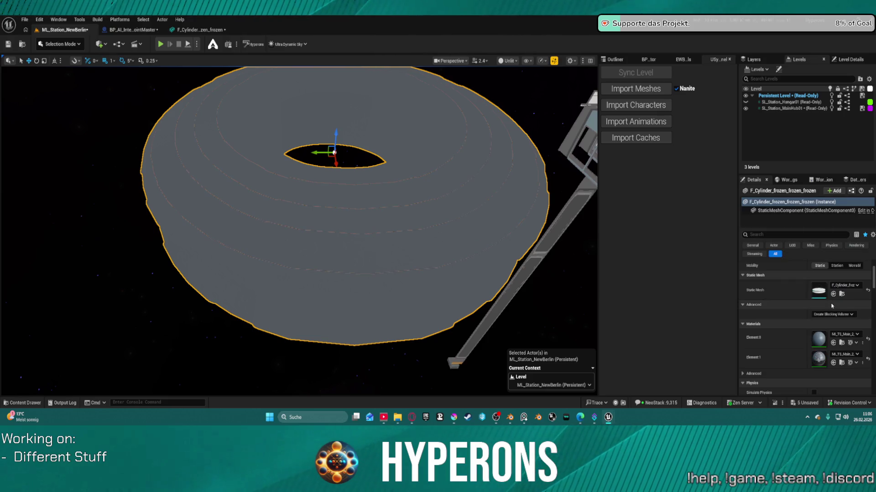
pyautogui.moveTo(403, 220)
pyautogui.mouseDown()
pyautogui.moveTo(388, 151)
pyautogui.moveTo(358, 136)
pyautogui.moveTo(358, 171)
pyautogui.moveTo(536, 64)
pyautogui.mouseUp()
# Switch the viewport view mode from Unlit to Lit and reposition the camera around the ring.
pyautogui.click(507, 61)
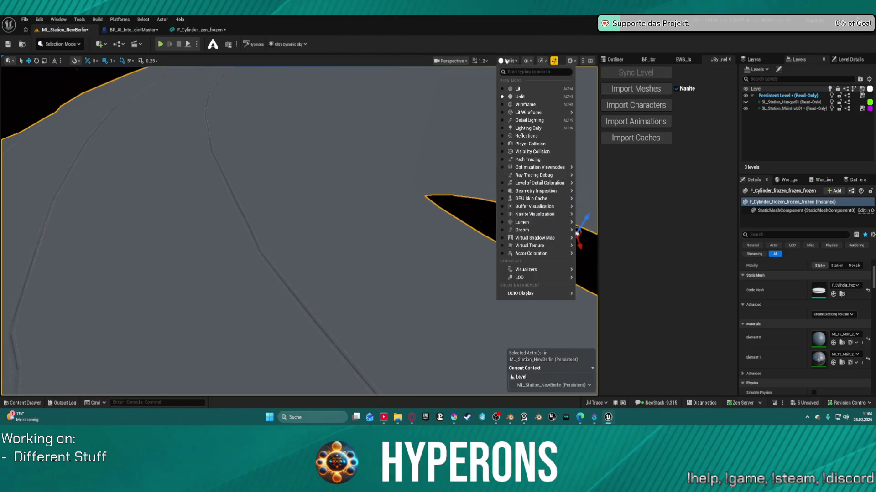
pyautogui.click(518, 89)
pyautogui.moveTo(363, 188); pyautogui.dragTo(363, 188)
pyautogui.hotkey('ctrl', 'space')
pyautogui.click(67, 47)
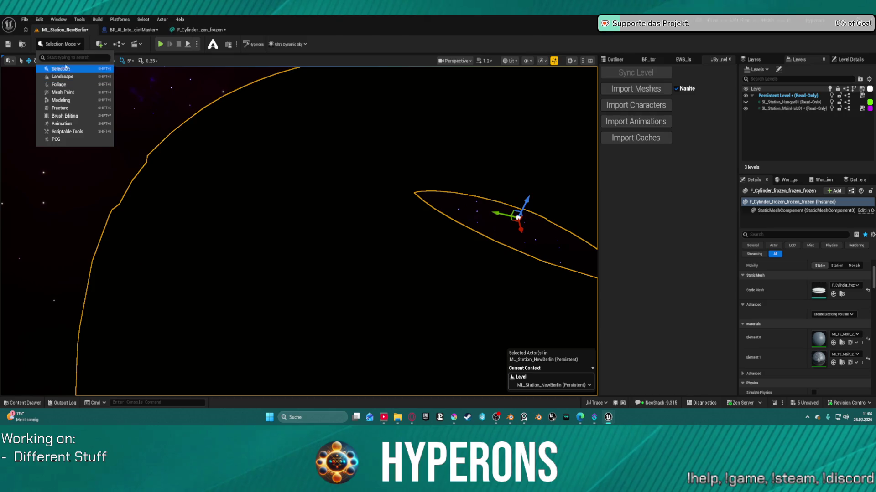
# Place a Spot Light via Quick Add, check out the level assets, and drag it across the floor.
pyautogui.click(110, 46)
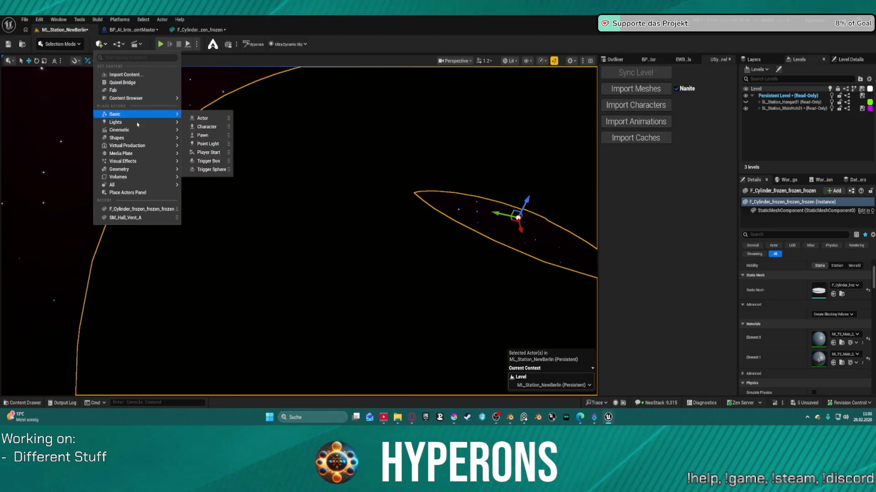
pyautogui.moveTo(159, 122)
pyautogui.click(207, 143)
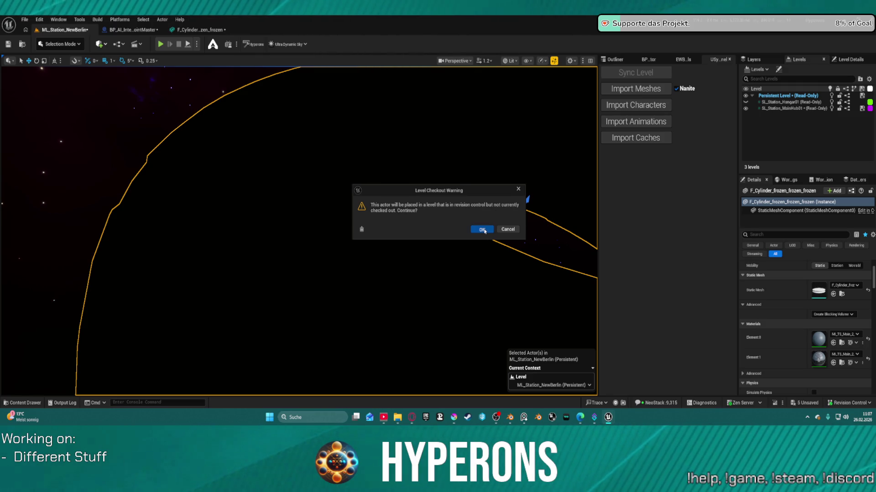
pyautogui.click(482, 230)
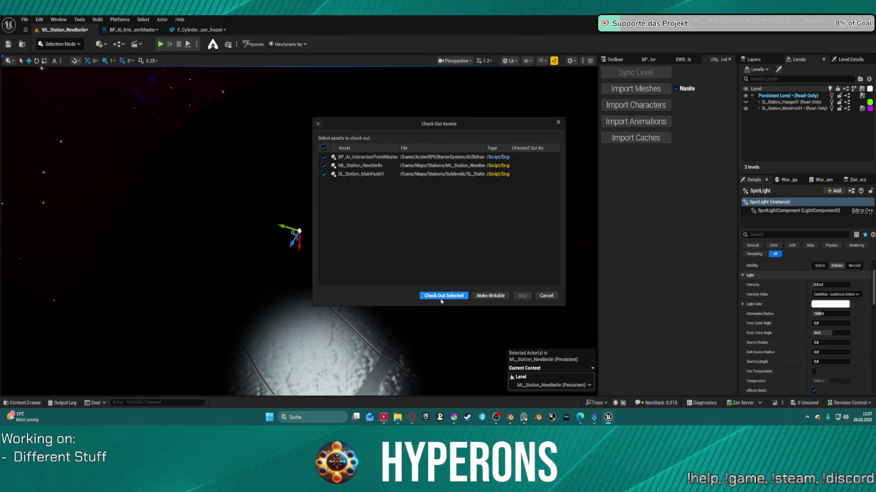
pyautogui.click(441, 297)
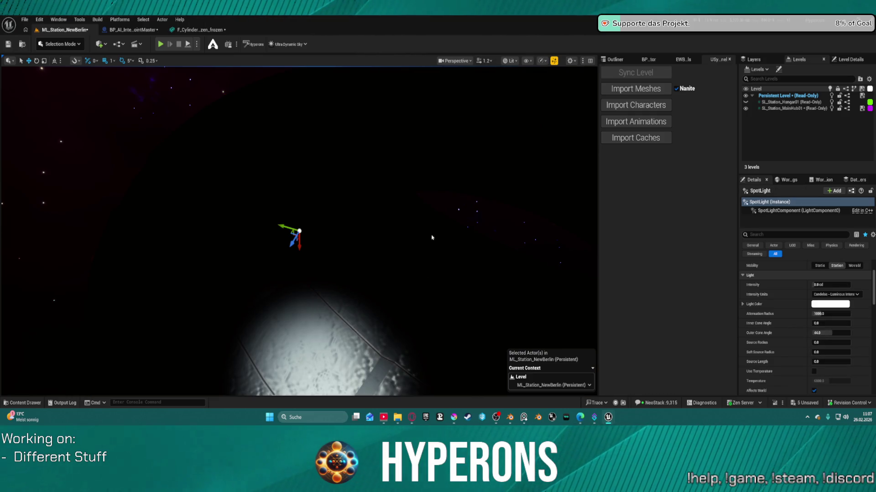
pyautogui.moveTo(307, 250)
pyautogui.mouseDown()
pyautogui.moveTo(229, 160)
pyautogui.moveTo(311, 221)
pyautogui.moveTo(292, 215)
pyautogui.moveTo(295, 204)
pyautogui.mouseUp()
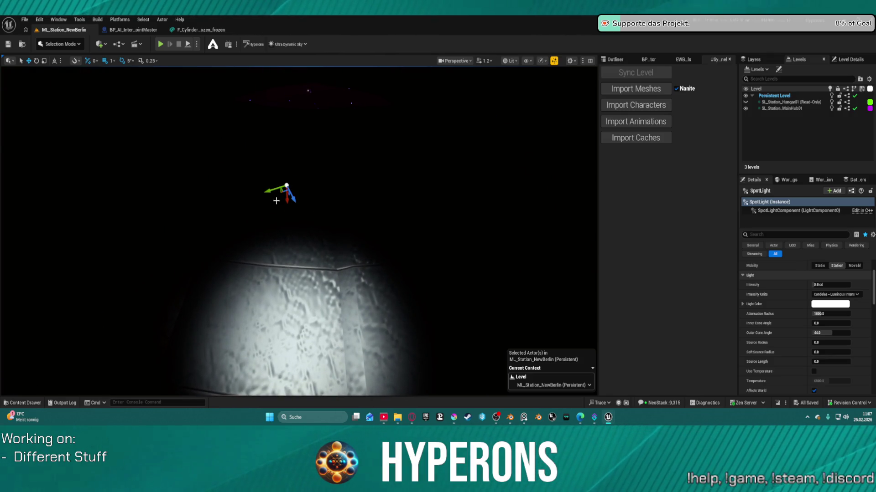
# Raise the SpotLight and boost its Intensity to about 123.8 cd, then view the lit floor.
pyautogui.moveTo(294, 214); pyautogui.dragTo(300, 228)
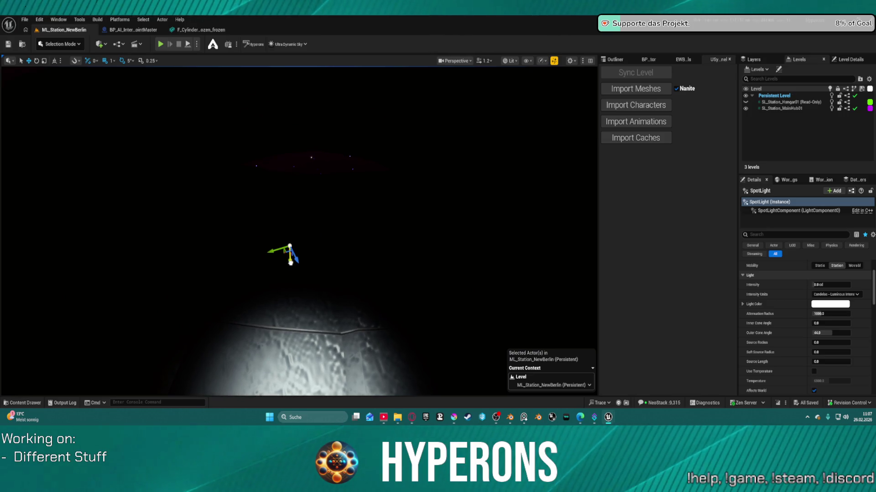
pyautogui.moveTo(291, 263); pyautogui.dragTo(285, 192)
pyautogui.moveTo(830, 284)
pyautogui.mouseDown()
pyautogui.moveTo(844, 285)
pyautogui.moveTo(796, 310)
pyautogui.moveTo(849, 314)
pyautogui.mouseUp()
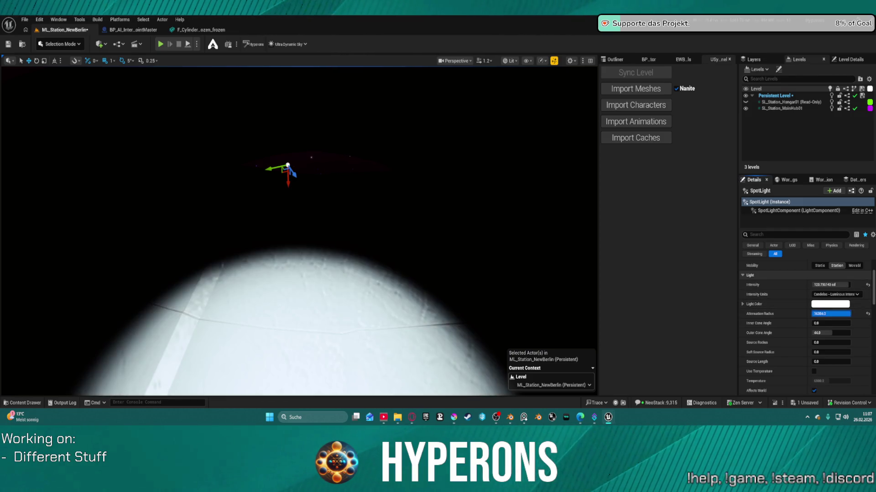
pyautogui.moveTo(523, 291)
pyautogui.mouseDown()
pyautogui.moveTo(523, 164)
pyautogui.moveTo(523, 392)
pyautogui.mouseUp()
pyautogui.scroll(-2, 298, 231)
pyautogui.scroll(-1, 299, 231)
pyautogui.press('Escape')
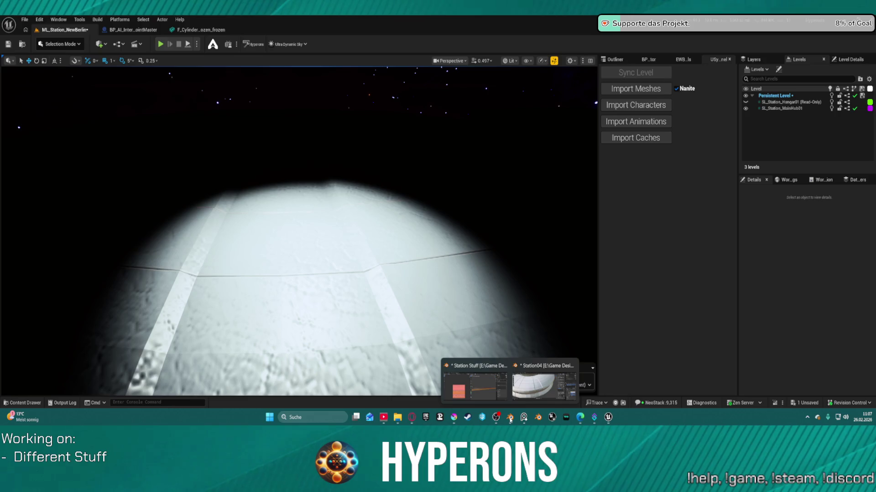
pyautogui.click(524, 396)
# Apply All Transforms to the ring mesh.
pyautogui.scroll(-2, 404, 217)
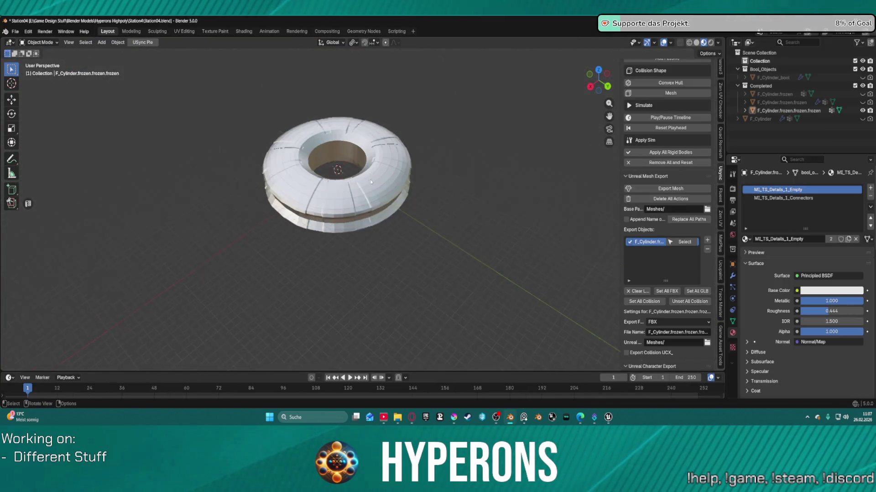
pyautogui.click(326, 199)
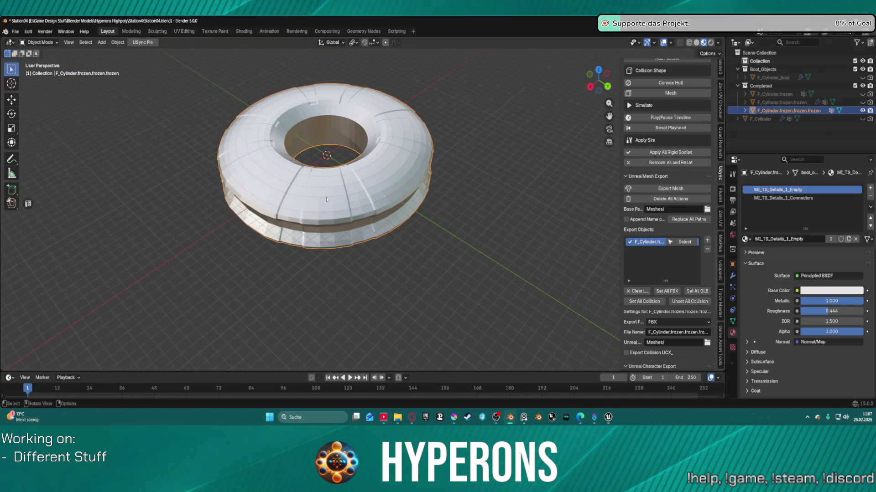
pyautogui.hotkey('ctrl', 'a')
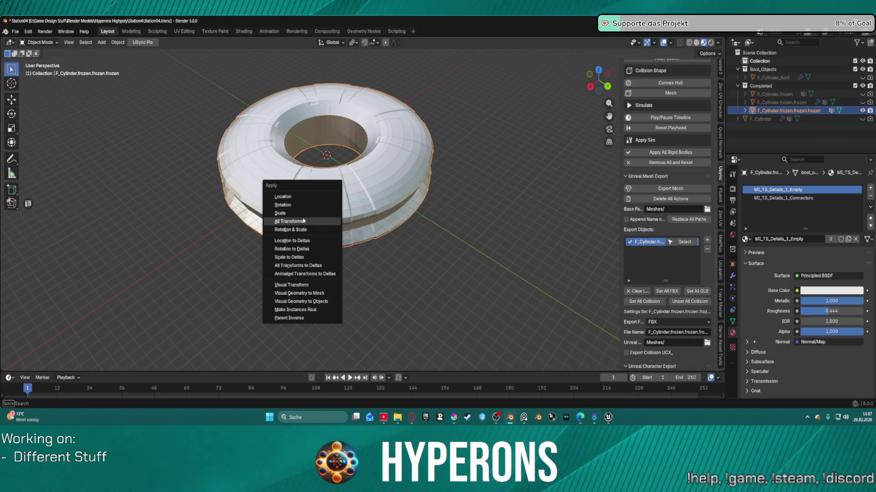
pyautogui.click(304, 227)
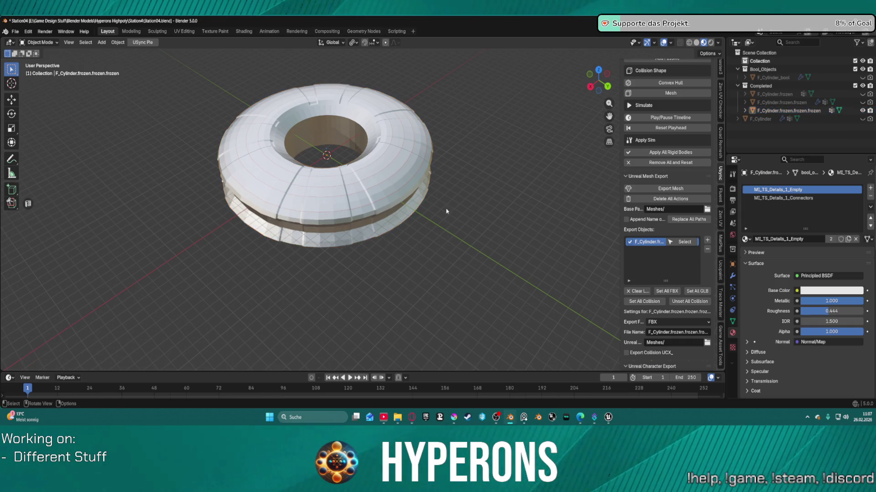
pyautogui.scroll(1, 354, 182)
pyautogui.scroll(-2, 355, 182)
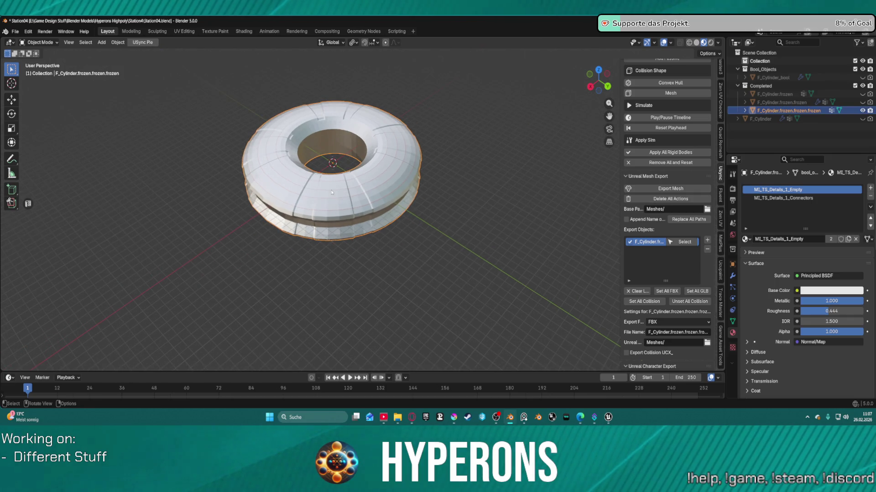
# Enter Edit Mode and select all faces using ML_TS_Details_1_Empty.
pyautogui.hotkey('ctrl', 'Tab')
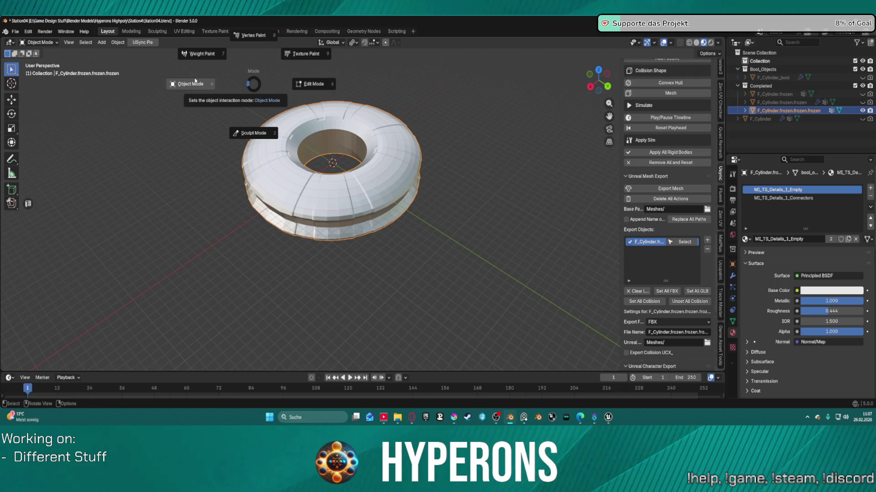
pyautogui.click(305, 87)
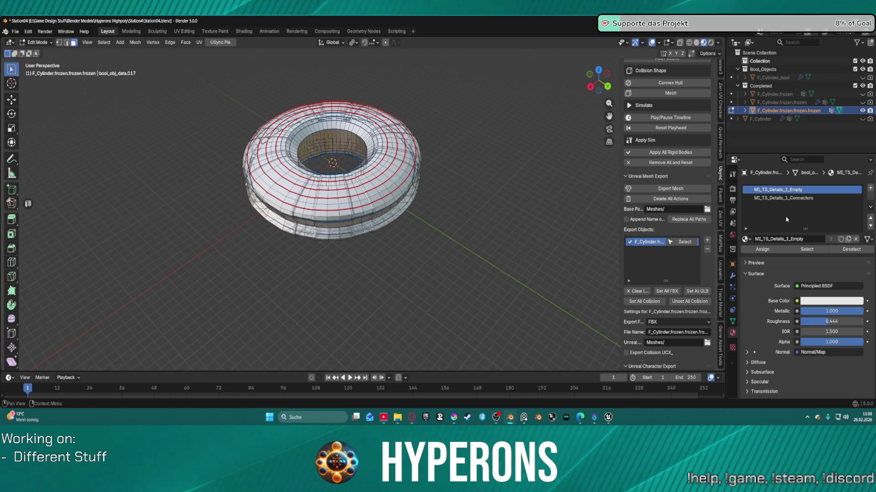
pyautogui.click(805, 250)
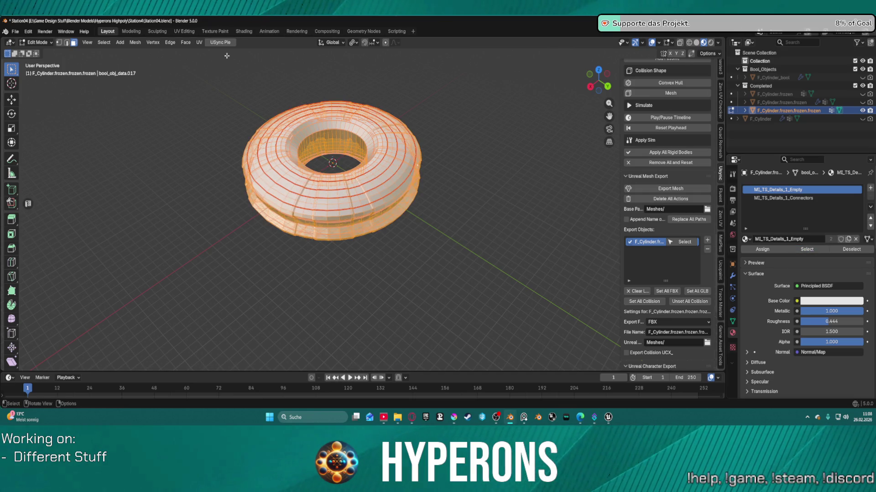
pyautogui.click(185, 32)
# Cancel a stray UV island move and apply a 100 px/m texel density in Zen UV.
pyautogui.scroll(-5, 174, 180)
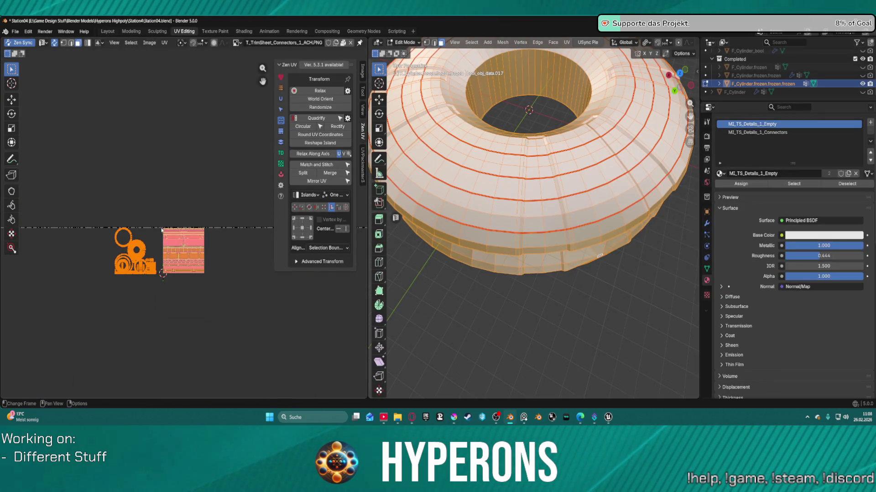
pyautogui.moveTo(141, 243); pyautogui.dragTo(154, 102)
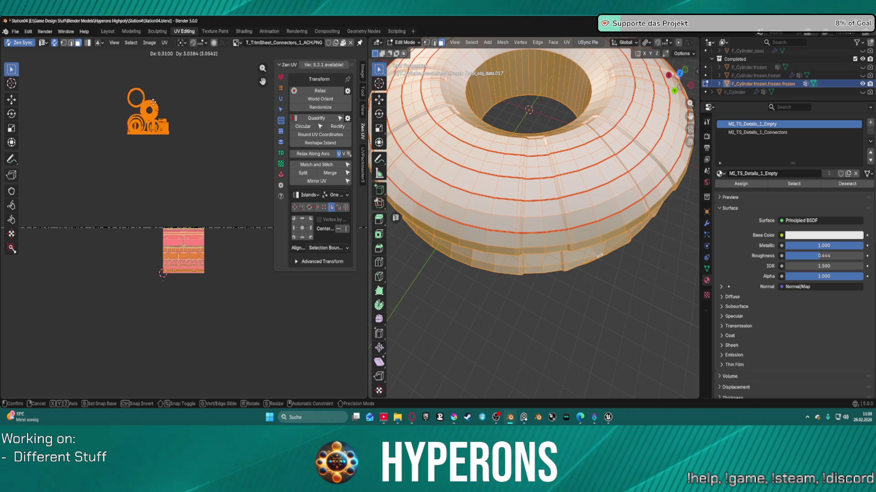
pyautogui.press('Escape')
pyautogui.press('s')
pyautogui.press('Escape')
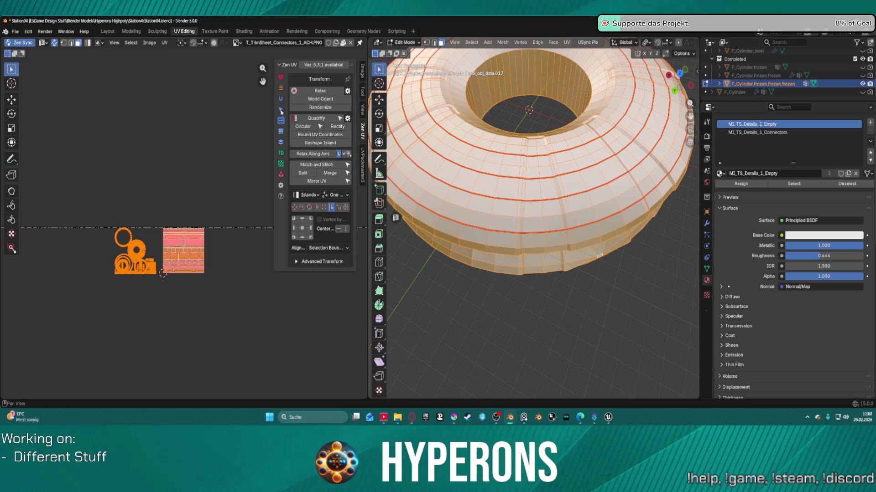
pyautogui.click(281, 154)
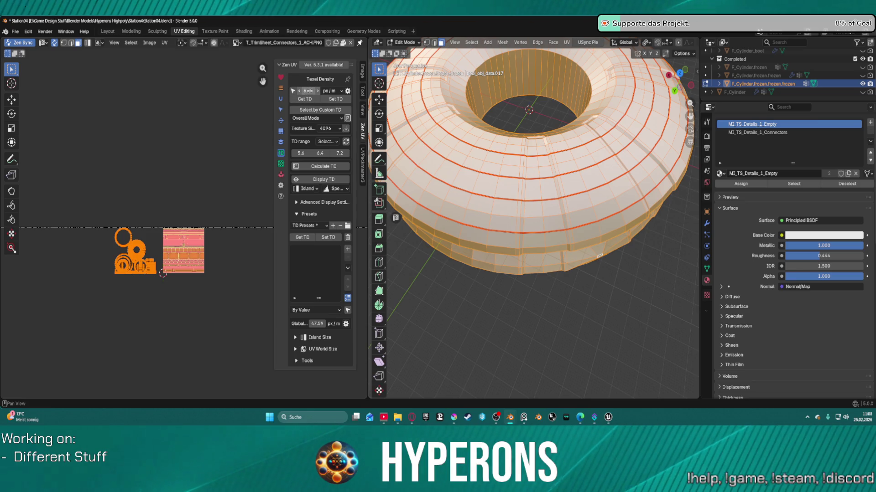
pyautogui.click(312, 91)
pyautogui.write('00')
pyautogui.press('Return')
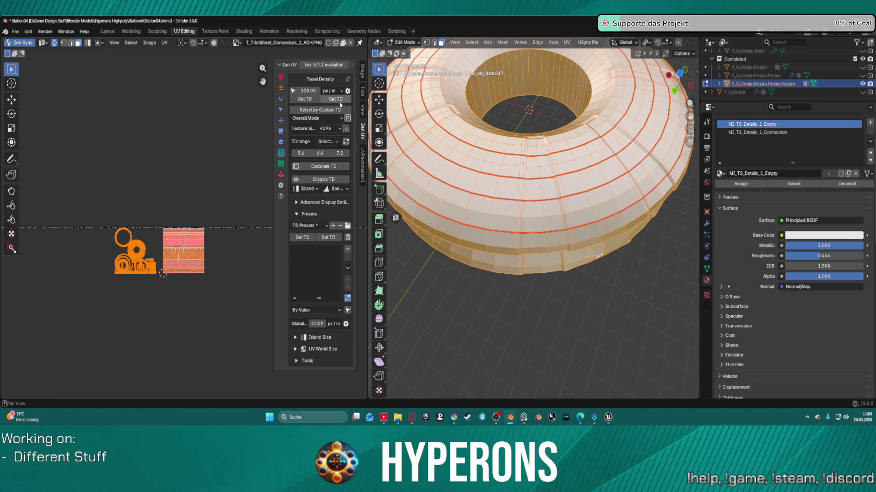
pyautogui.click(336, 99)
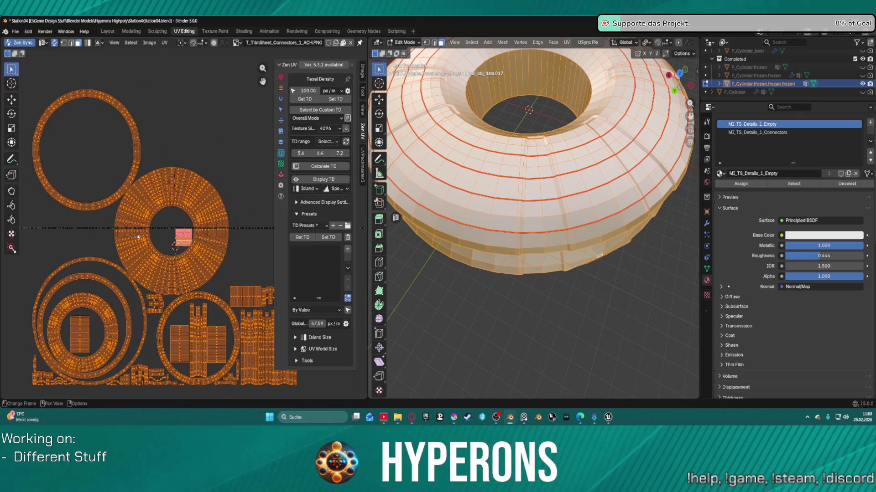
# Apply a 500 px/m texel density to the UV islands and return to Layout.
pyautogui.click(305, 90)
pyautogui.write('5')
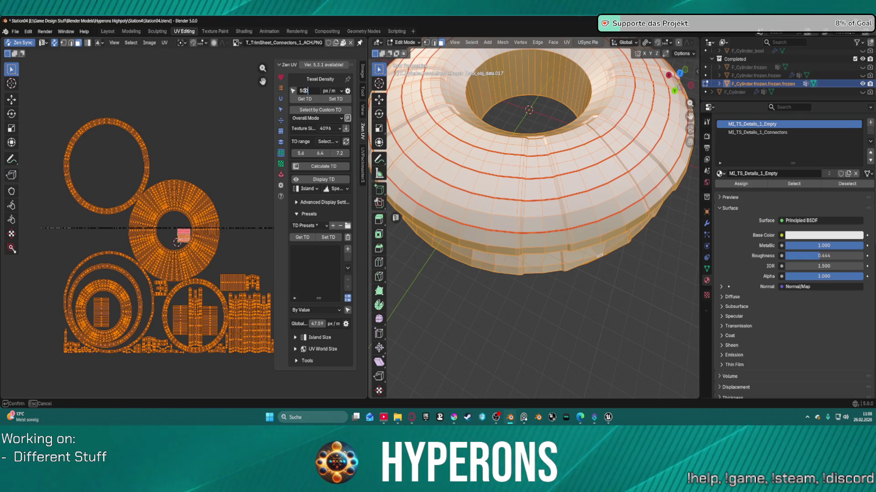
pyautogui.write('00')
pyautogui.press('Return')
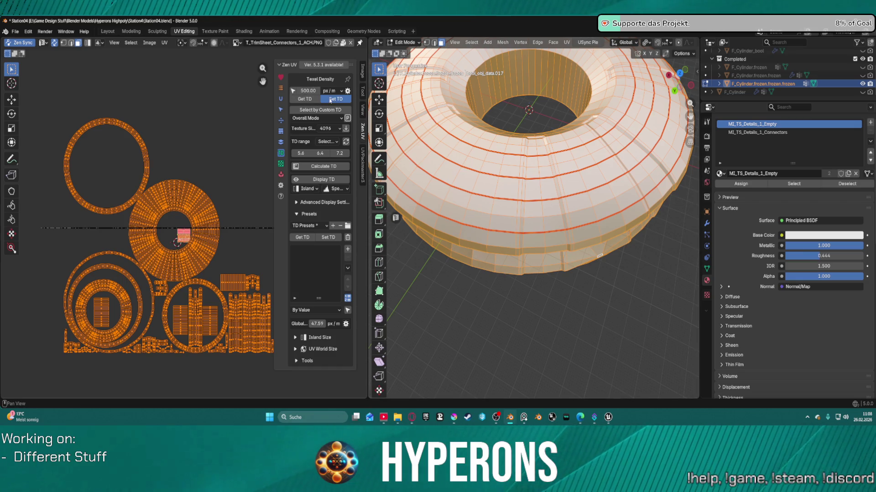
pyautogui.click(330, 100)
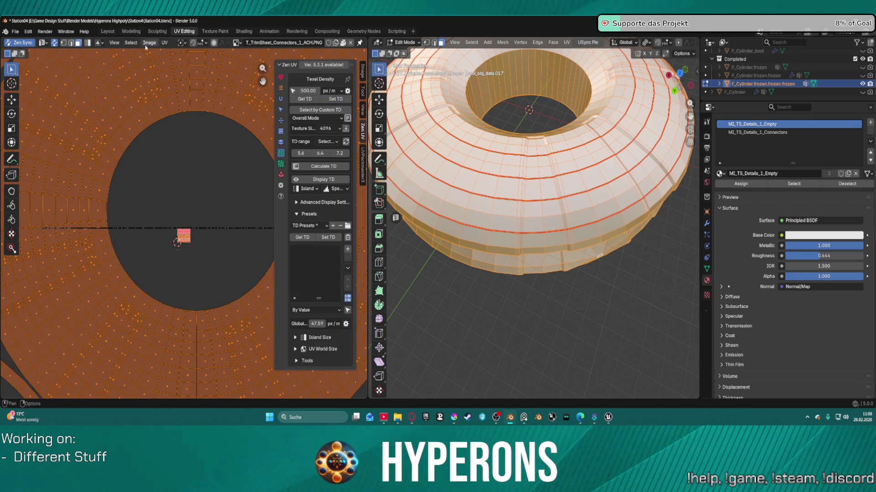
pyautogui.click(16, 32)
pyautogui.moveTo(37, 157)
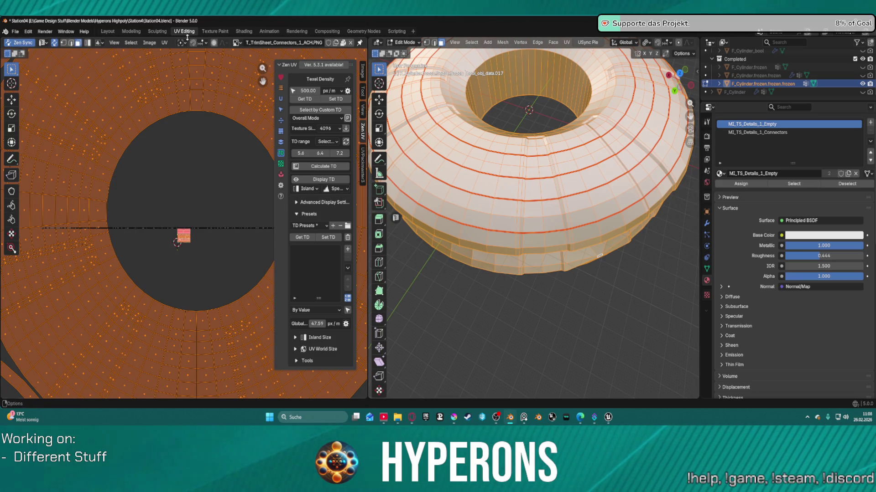
pyautogui.click(107, 31)
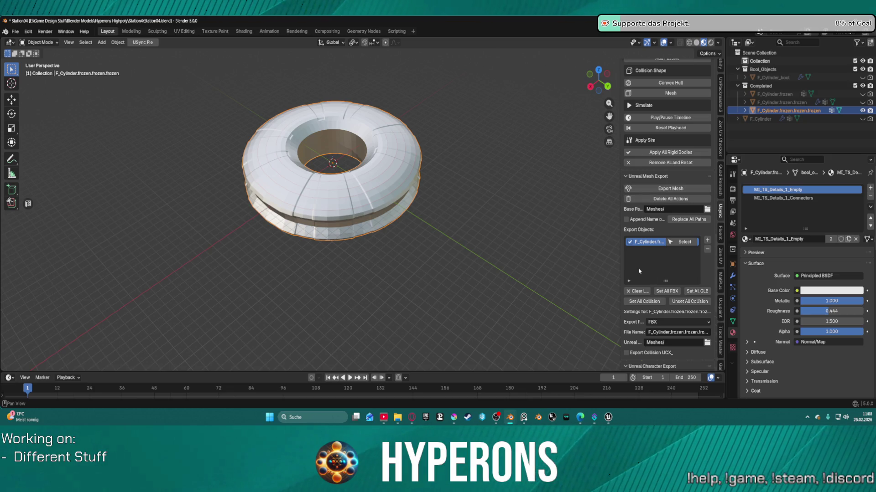
# Search Preferences add-ons for 'usy' and expand the USync add-on's details.
pyautogui.scroll(-3, 643, 292)
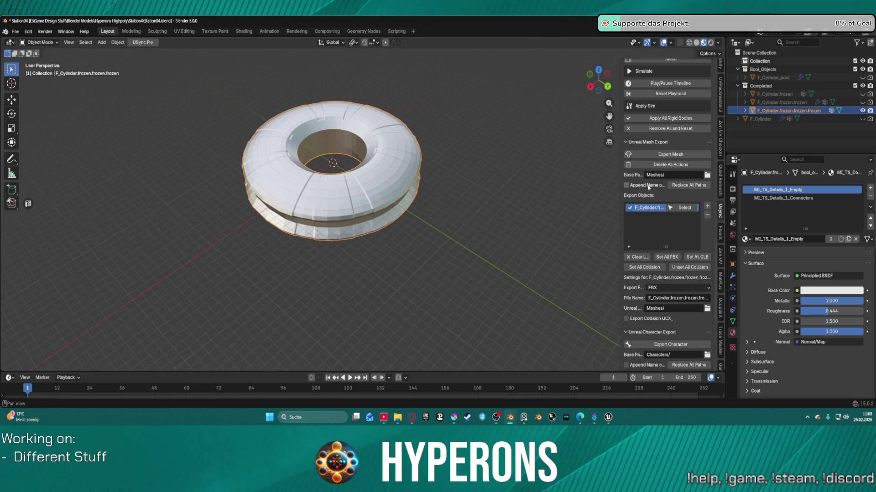
pyautogui.scroll(-15, 666, 219)
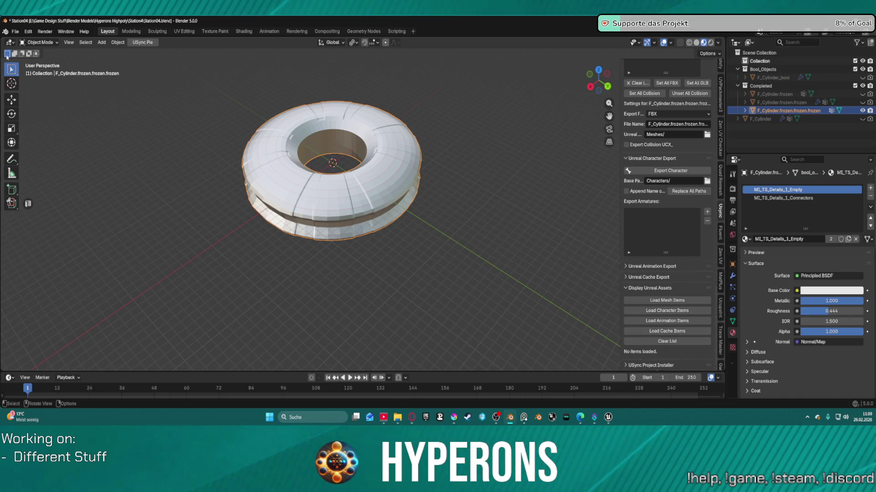
pyautogui.click(28, 31)
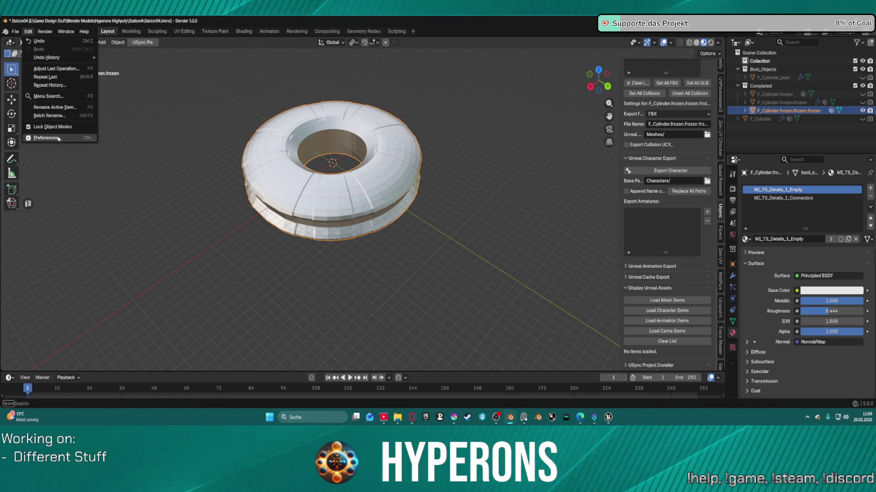
pyautogui.click(46, 137)
pyautogui.click(213, 55)
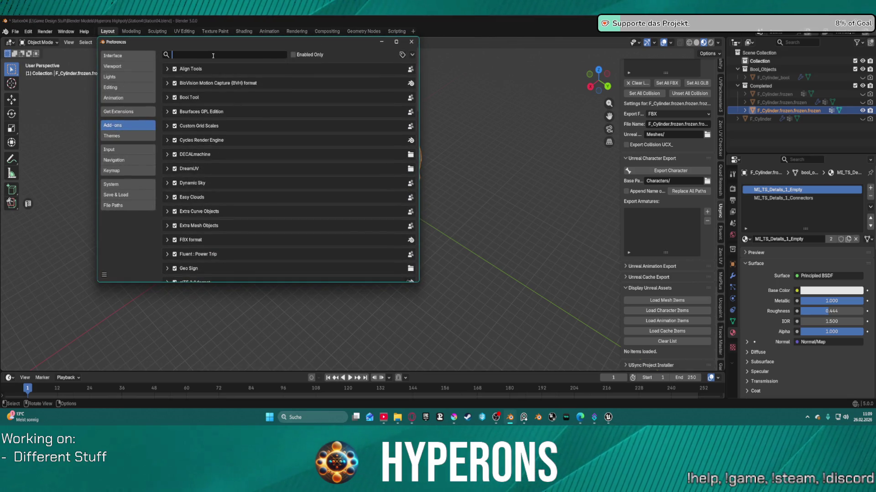
pyautogui.write('usy')
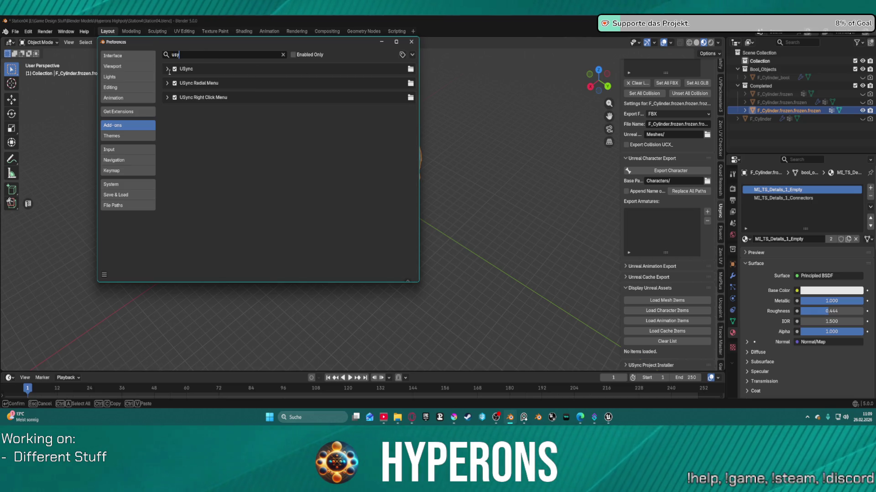
pyautogui.click(167, 69)
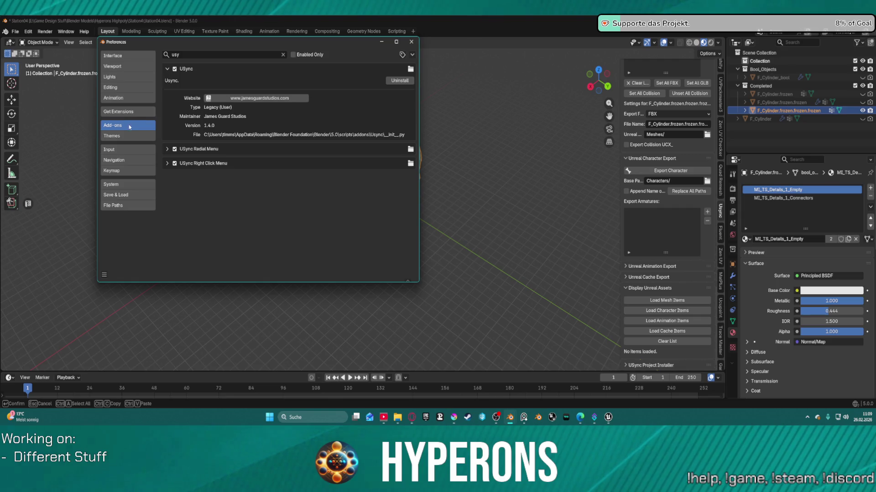
# Search the installed extensions for 'usy', then close the Preferences window.
pyautogui.click(126, 111)
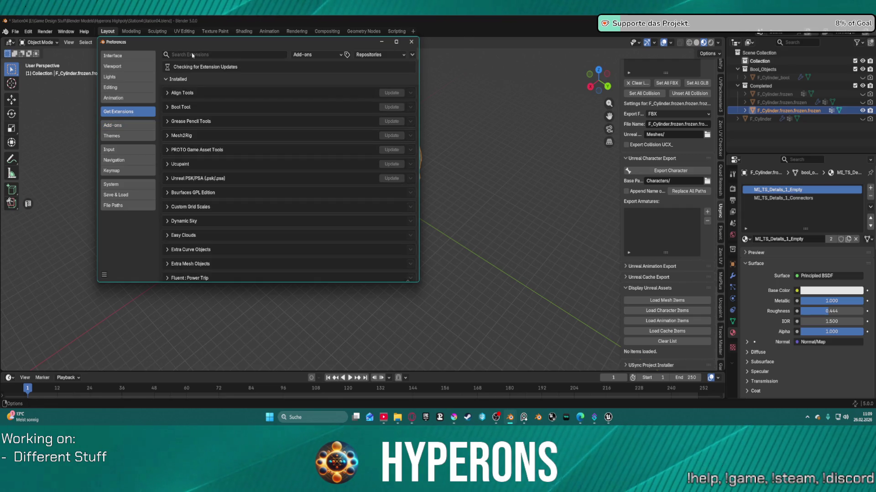
pyautogui.write('usy')
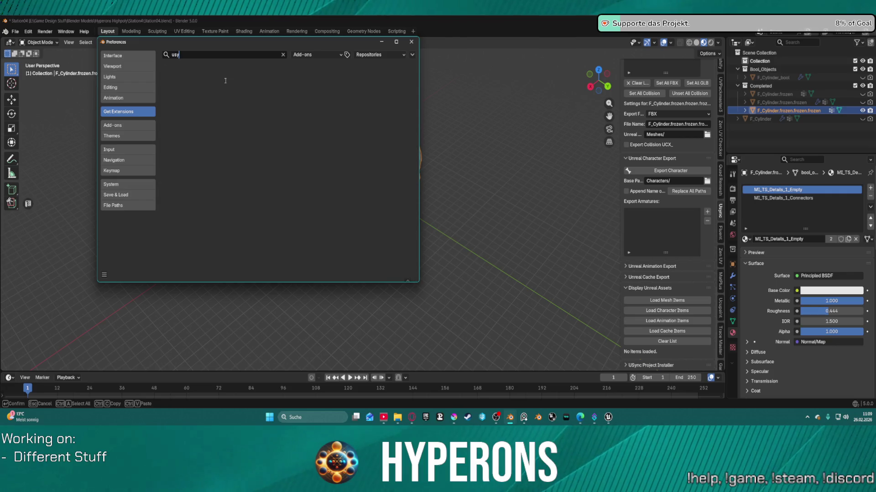
pyautogui.press('BackSpace')
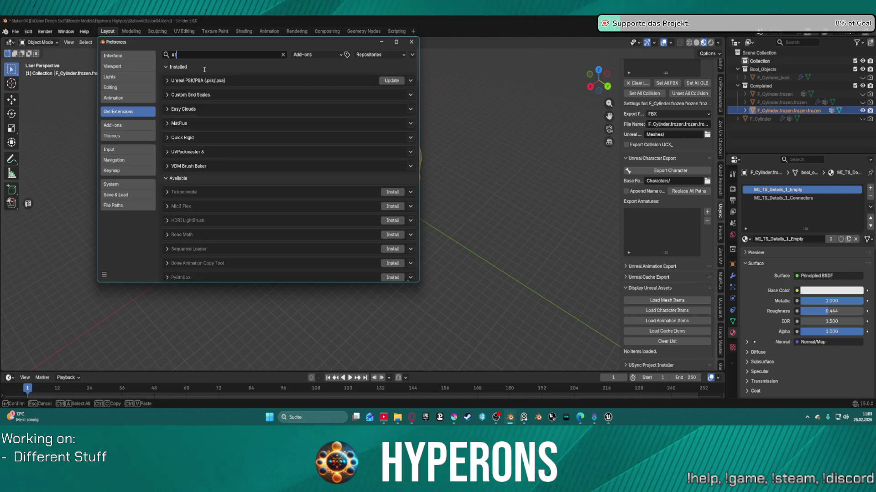
pyautogui.press('BackSpace')
pyautogui.press('BackSpace')
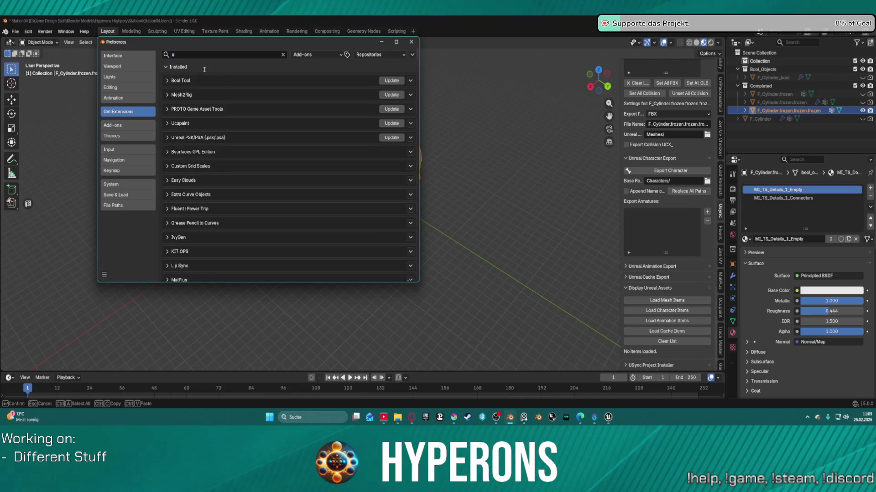
pyautogui.write('usy')
pyautogui.click(144, 129)
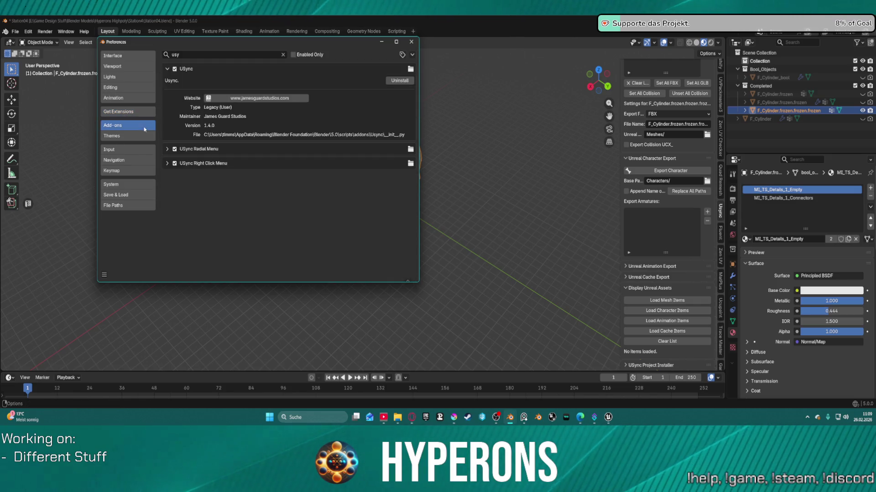
pyautogui.click(190, 56)
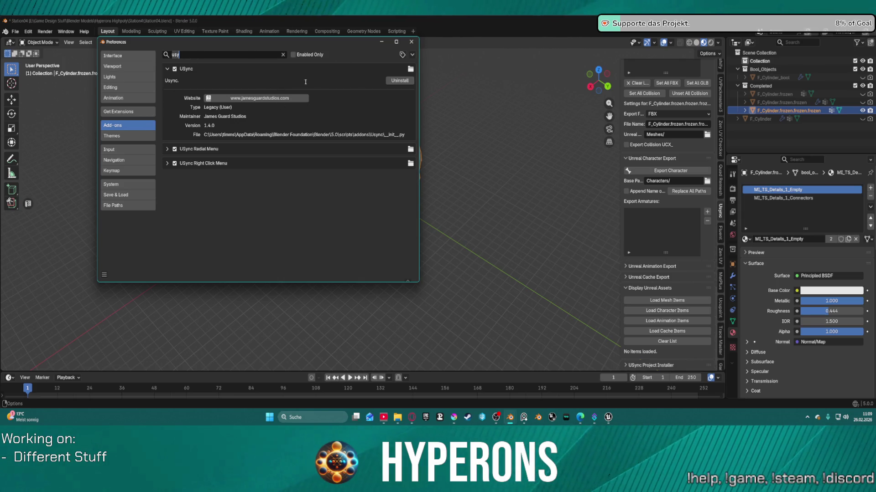
pyautogui.click(410, 44)
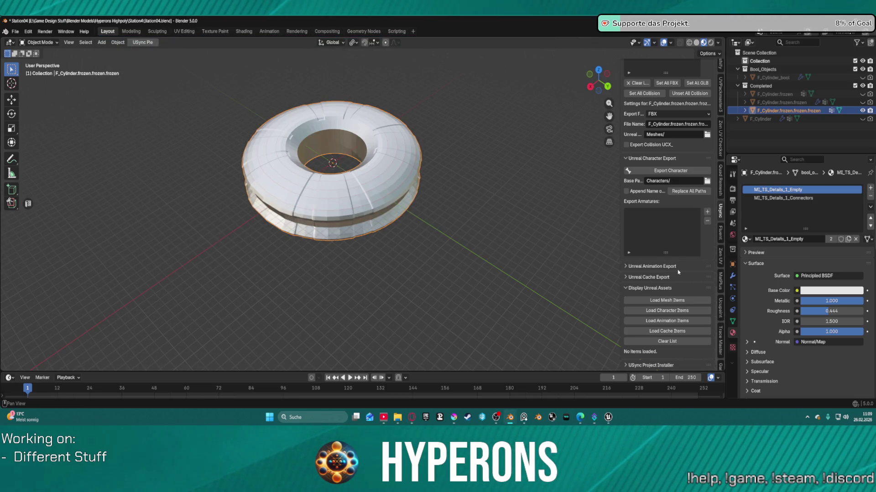
# Untick Export Materials in the USync panel and export the ring mesh to Unreal.
pyautogui.scroll(10, 666, 214)
pyautogui.scroll(10, 662, 197)
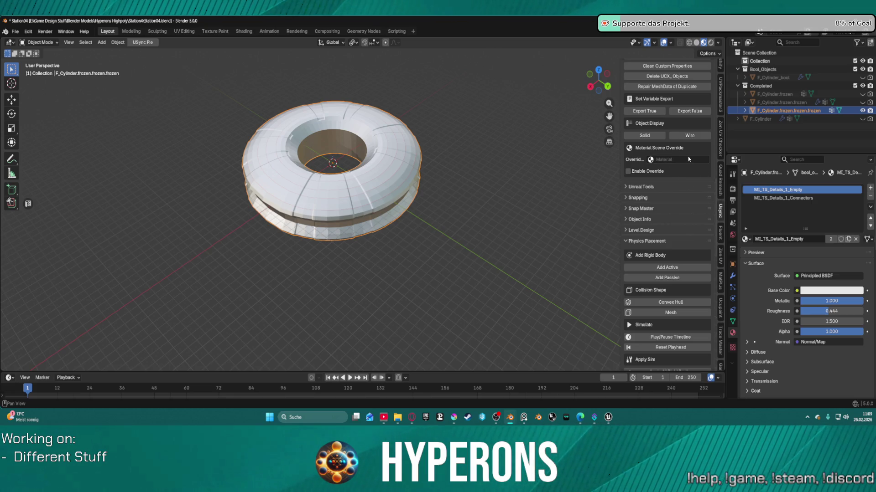
pyautogui.scroll(6, 681, 165)
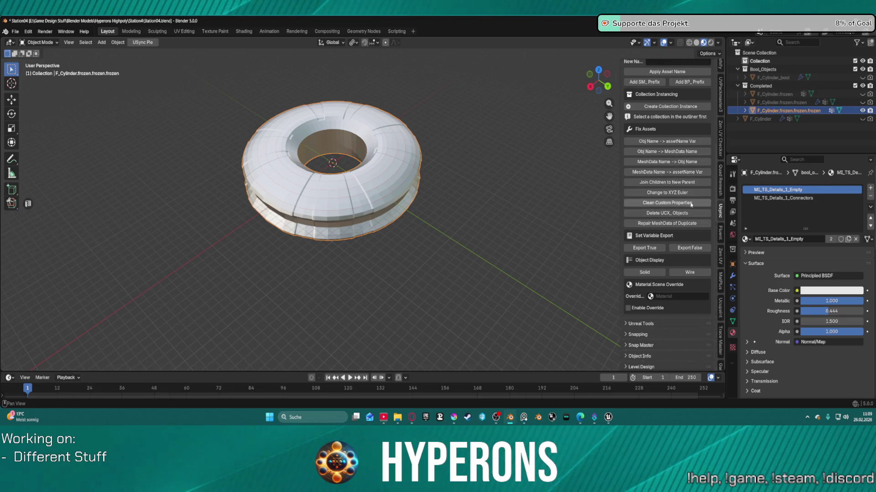
pyautogui.scroll(2, 661, 158)
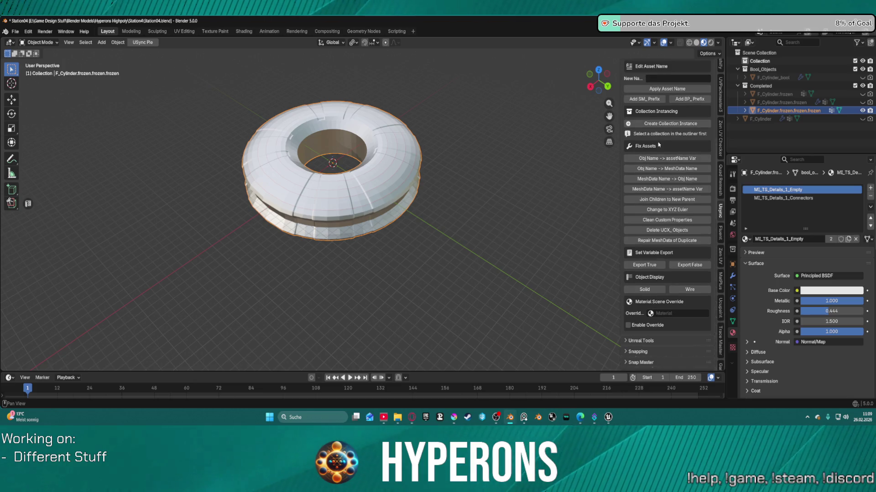
pyautogui.scroll(5, 652, 145)
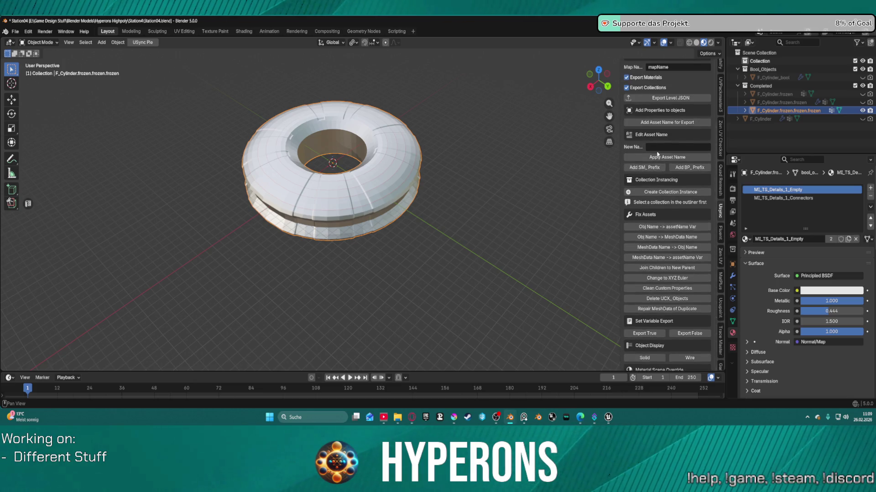
pyautogui.scroll(2, 657, 153)
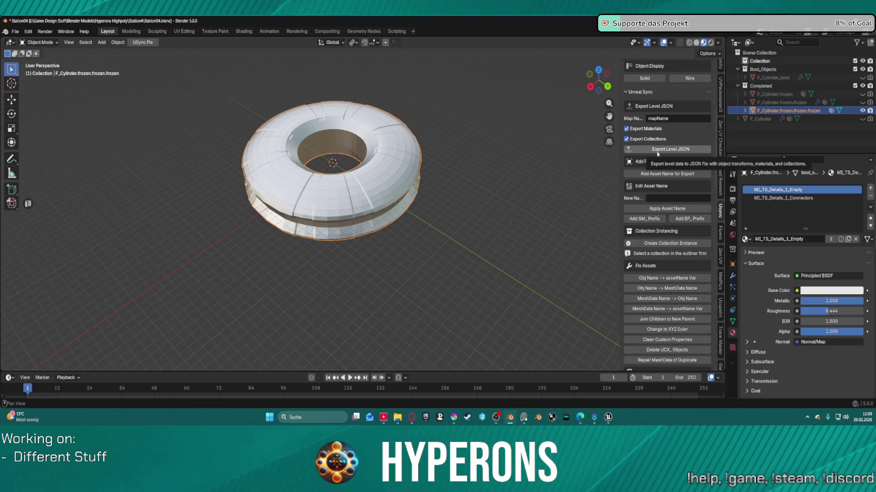
pyautogui.scroll(2, 657, 154)
pyautogui.scroll(3, 657, 153)
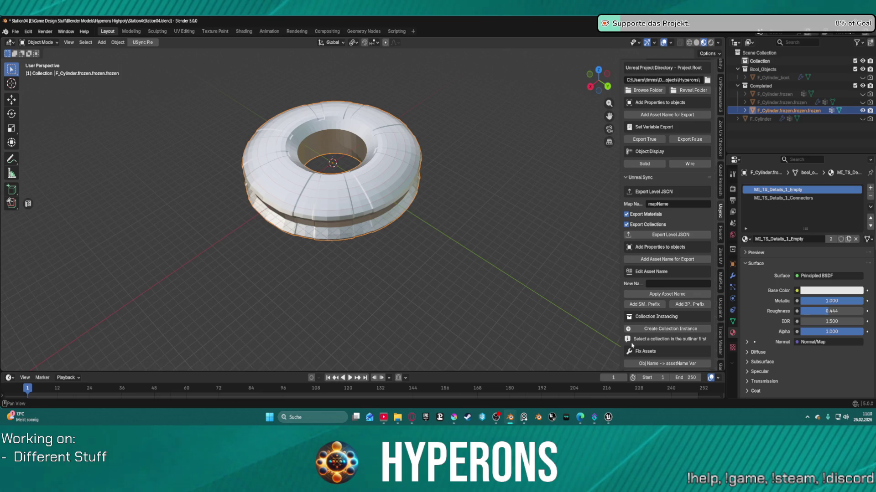
pyautogui.click(626, 214)
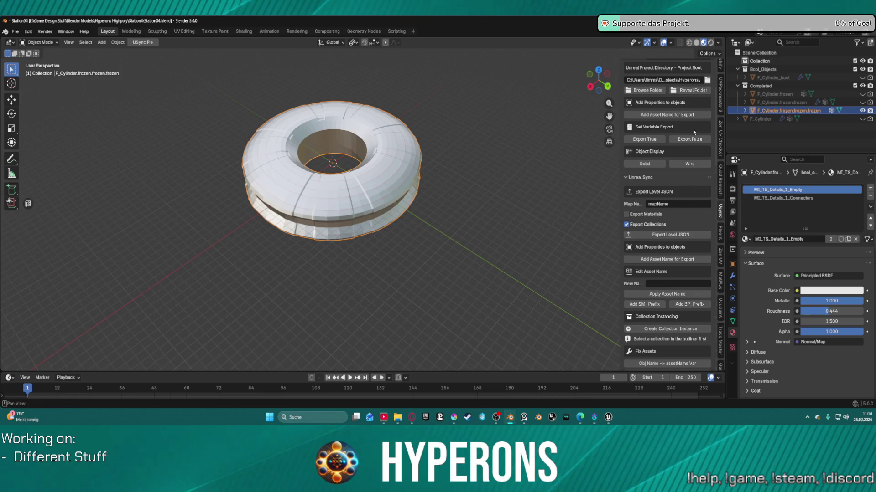
pyautogui.scroll(5, 694, 151)
pyautogui.click(671, 102)
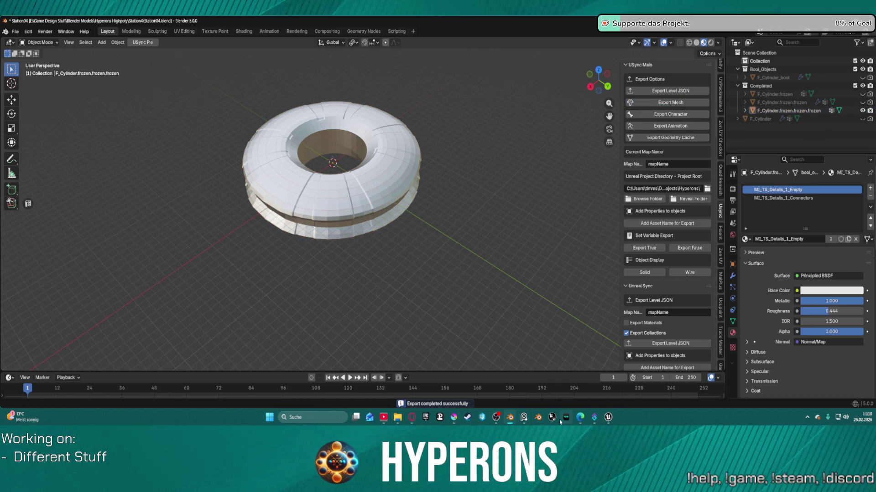
# Switch to Unreal Editor and import the exported ring mesh.
pyautogui.moveTo(608, 417)
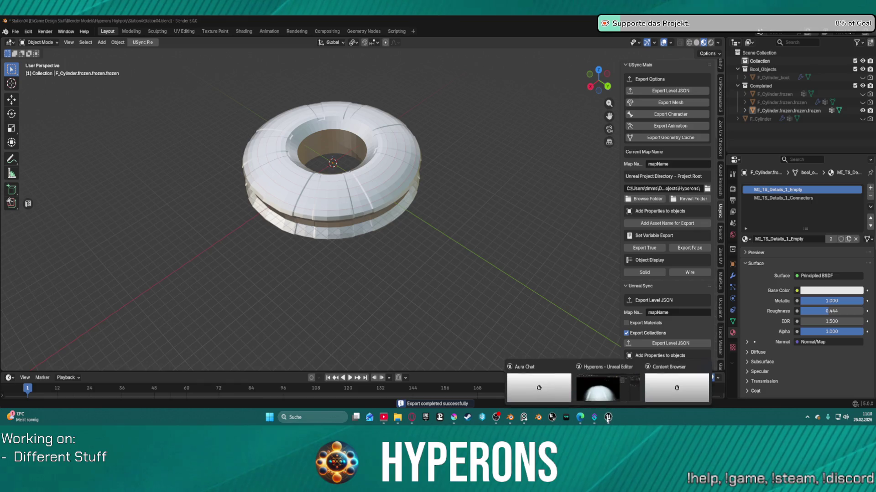
pyautogui.click(608, 381)
pyautogui.click(632, 89)
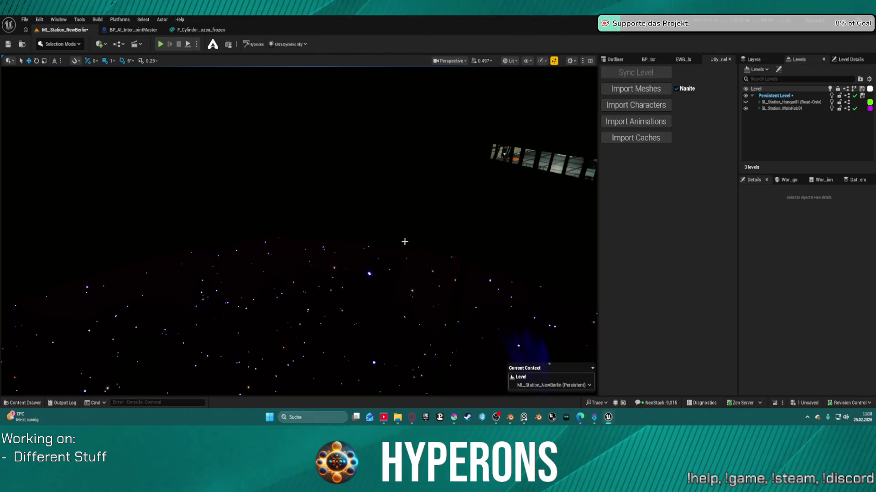
# Reset the imported ring mesh's scale to 1.
pyautogui.click(405, 242)
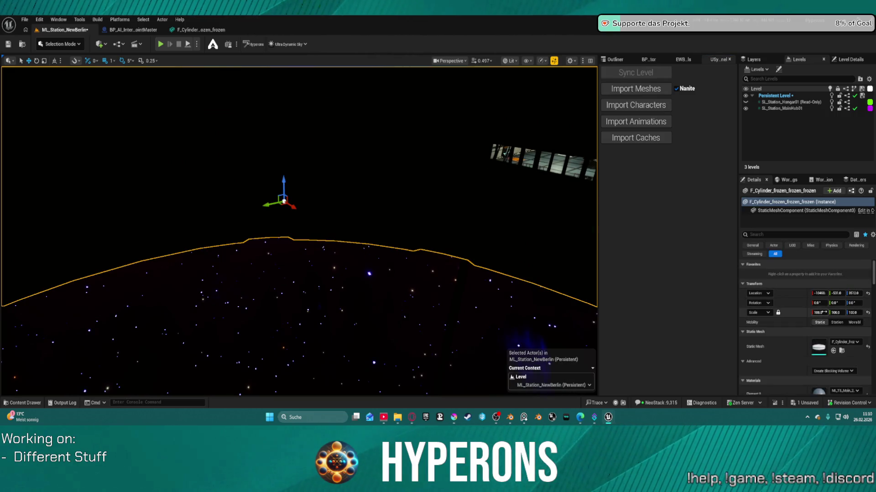
pyautogui.click(868, 313)
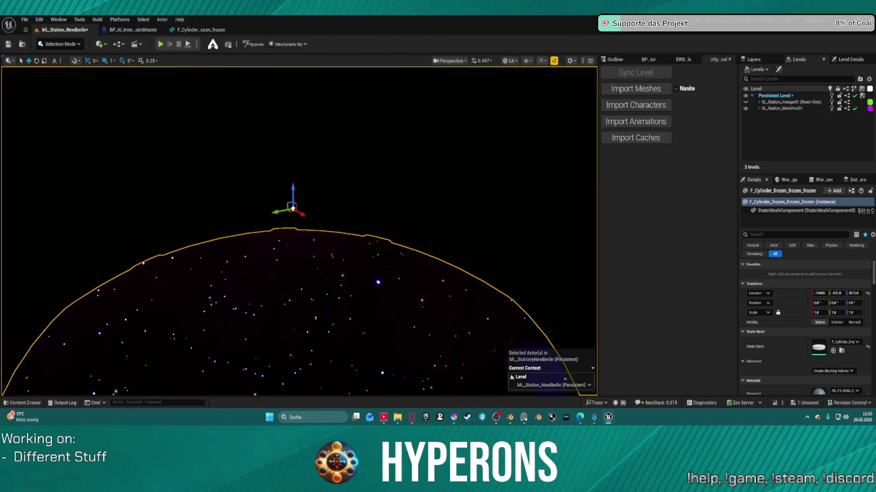
pyautogui.scroll(5, 294, 221)
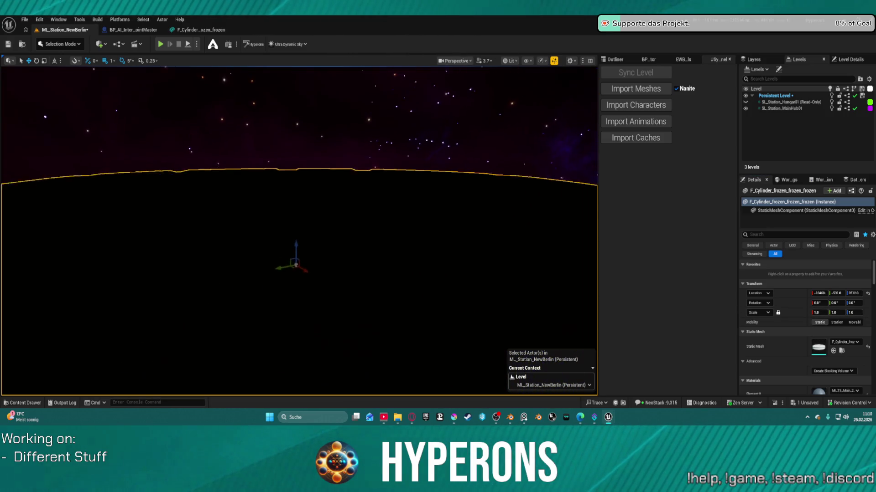
pyautogui.moveTo(295, 220); pyautogui.dragTo(351, 218)
# Filter the Outliner for 'spo', select SpotLight, and raise it above the ring's hull.
pyautogui.click(615, 59)
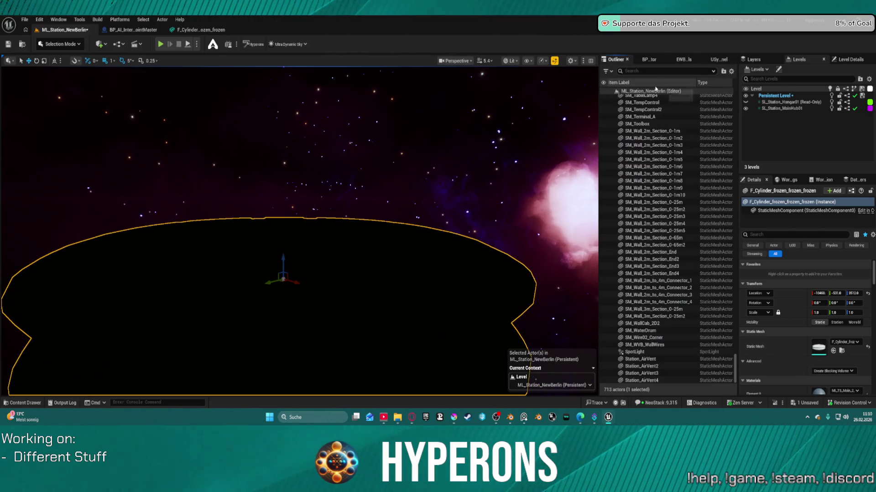
pyautogui.write('spo')
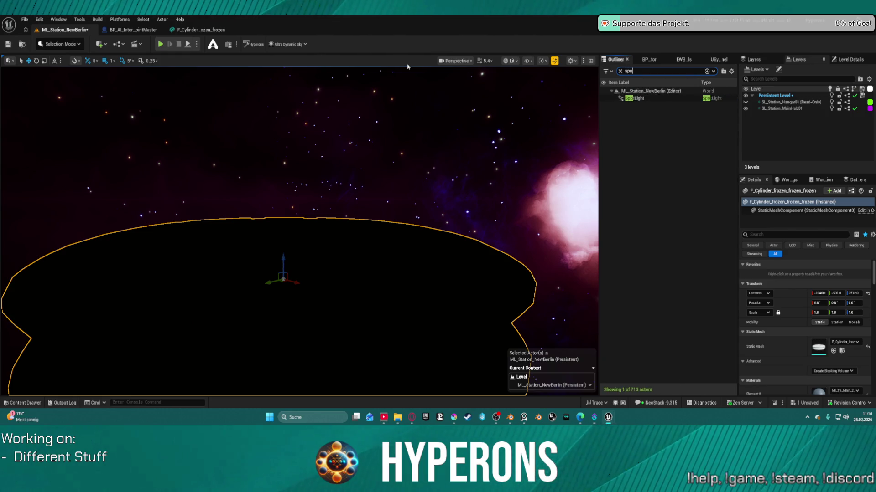
pyautogui.click(639, 98)
pyautogui.moveTo(303, 278)
pyautogui.mouseDown()
pyautogui.moveTo(299, 206)
pyautogui.moveTo(440, 260)
pyautogui.moveTo(492, 265)
pyautogui.moveTo(522, 254)
pyautogui.moveTo(513, 319)
pyautogui.moveTo(427, 333)
pyautogui.moveTo(333, 274)
pyautogui.moveTo(349, 296)
pyautogui.moveTo(337, 275)
pyautogui.moveTo(362, 245)
pyautogui.moveTo(410, 221)
pyautogui.moveTo(570, 91)
pyautogui.mouseUp()
pyautogui.moveTo(301, 228)
pyautogui.mouseDown()
pyautogui.moveTo(278, 196)
pyautogui.moveTo(231, 248)
pyautogui.mouseUp()
pyautogui.scroll(-1, 232, 247)
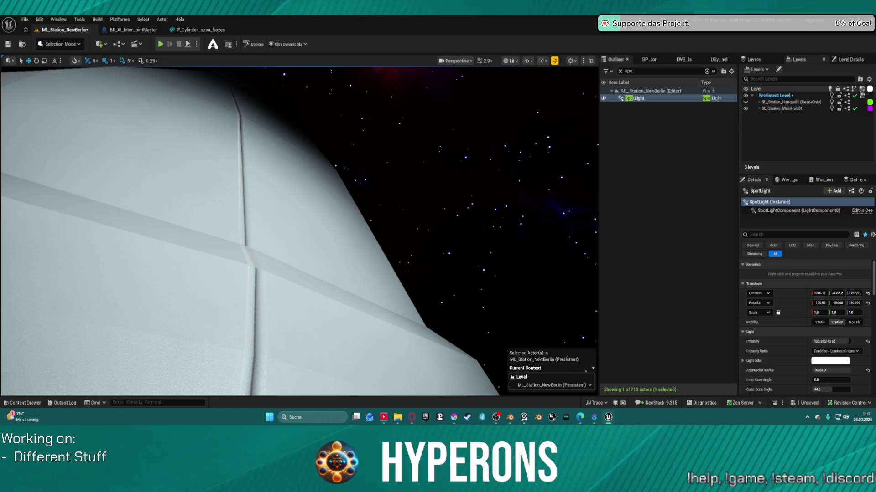
# Fly the viewport camera around the spotlit white hull up close.
pyautogui.moveTo(231, 248); pyautogui.dragTo(230, 249)
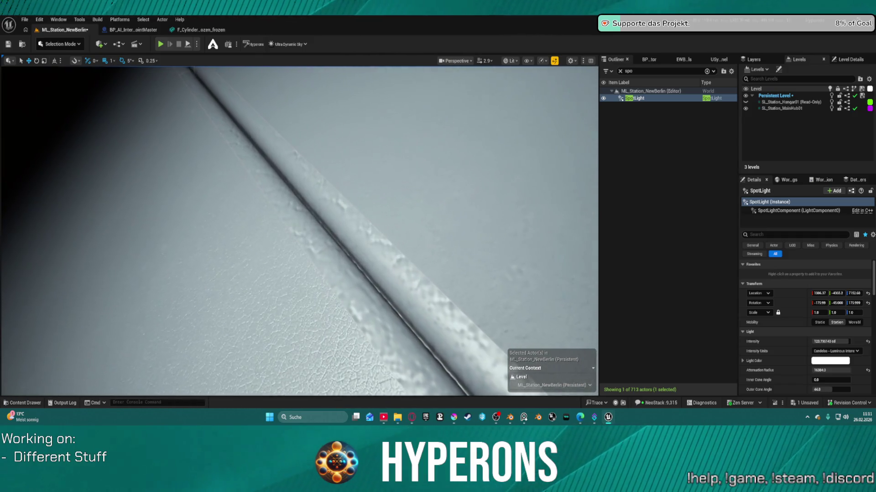
pyautogui.scroll(-2, 289, 382)
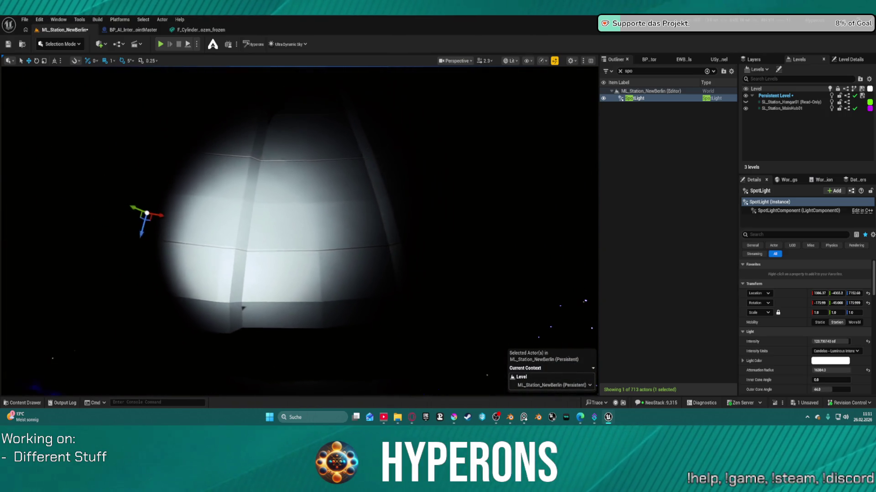
pyautogui.press('w')
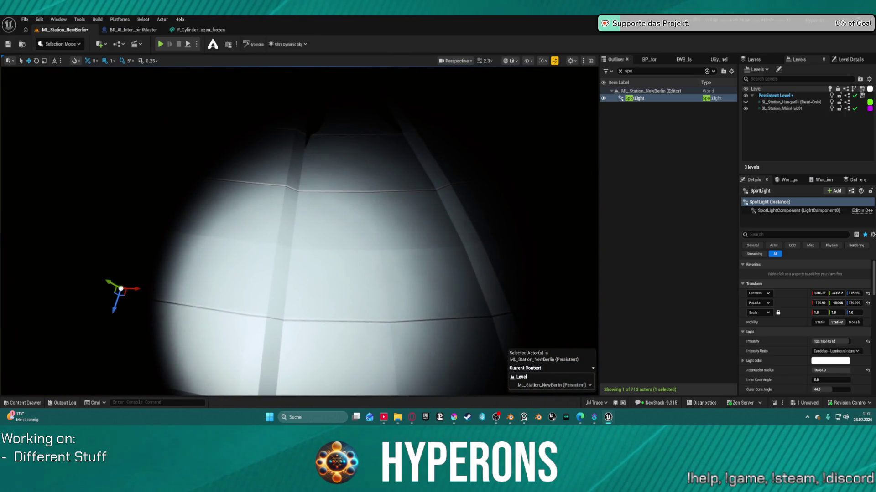
pyautogui.press('s')
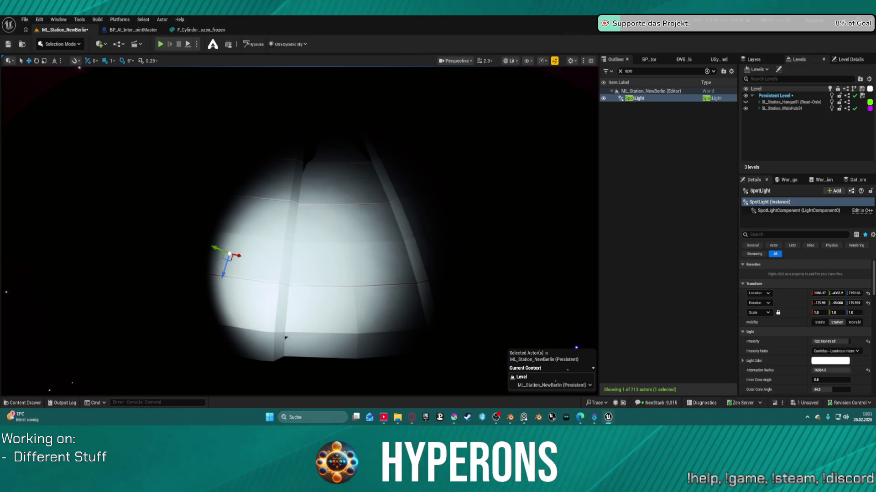
pyautogui.press('s')
pyautogui.press('w')
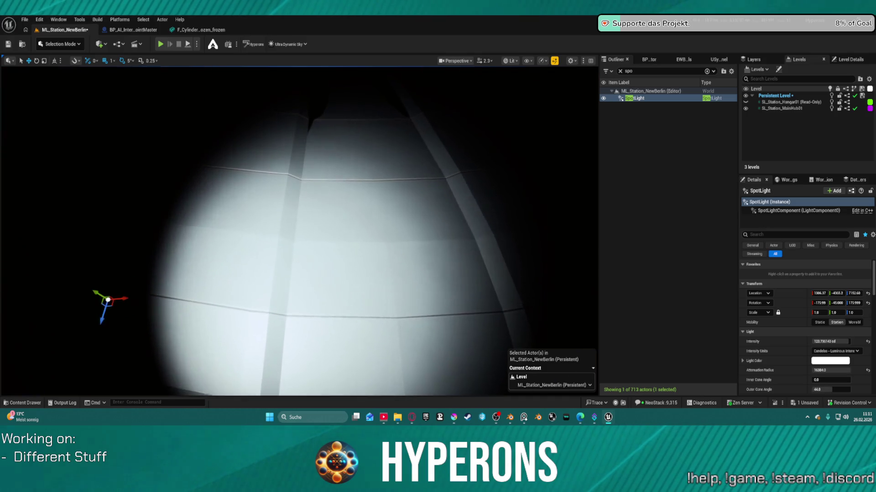
pyautogui.hotkey('ctrl', 'space')
pyautogui.hotkey('ctrl', 'space')
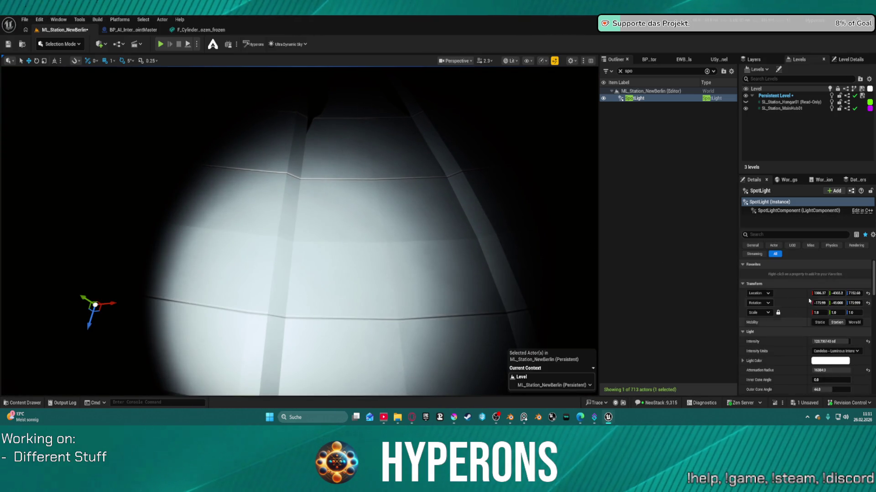
# Select the SL_Station_Hangar01 level and the ring mesh to show its material Details.
pyautogui.scroll(-2, 810, 319)
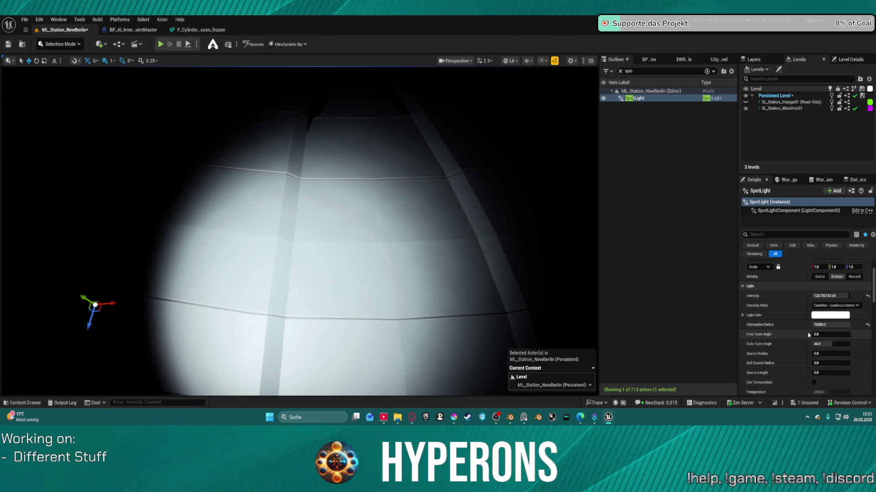
pyautogui.click(781, 103)
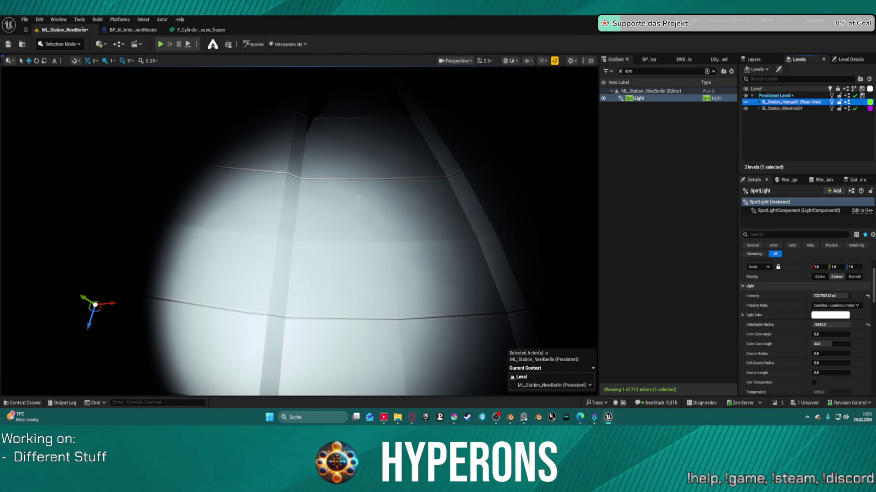
pyautogui.click(320, 228)
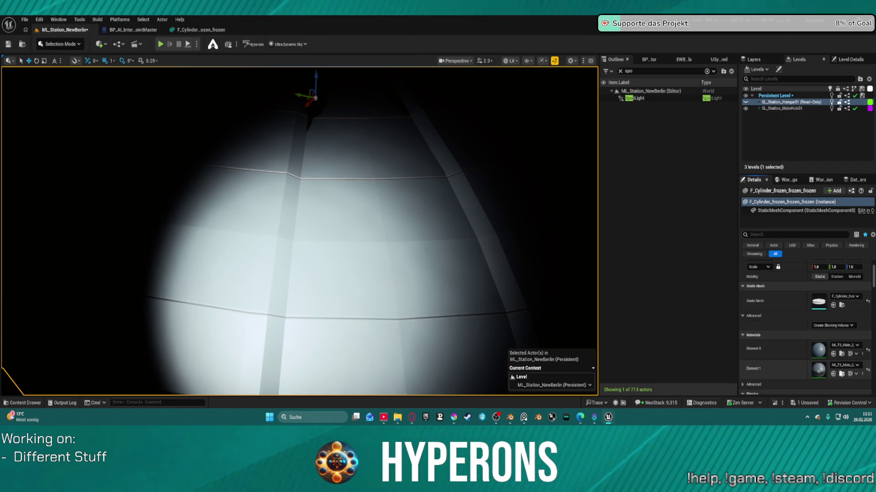
# Locate the cylinder's Element 1 material in the Content Drawer and edit MI_TS_Main_2_Connectors.
pyautogui.click(841, 374)
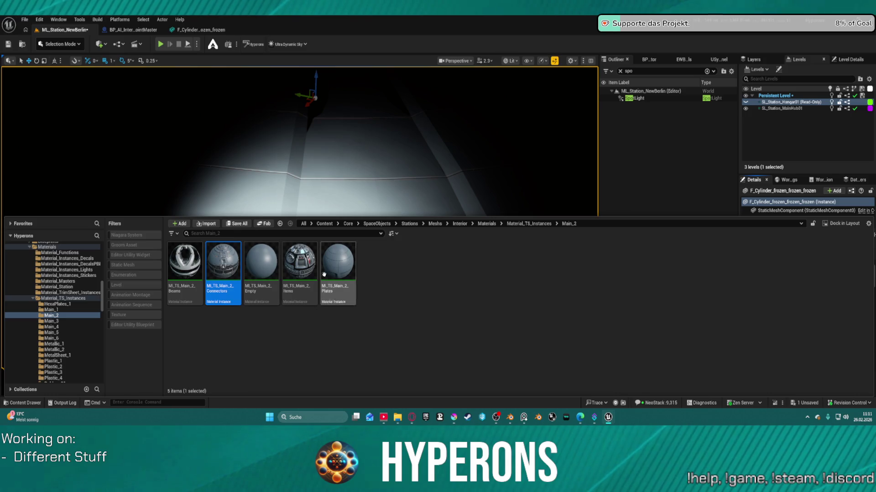
pyautogui.rightClick(217, 266)
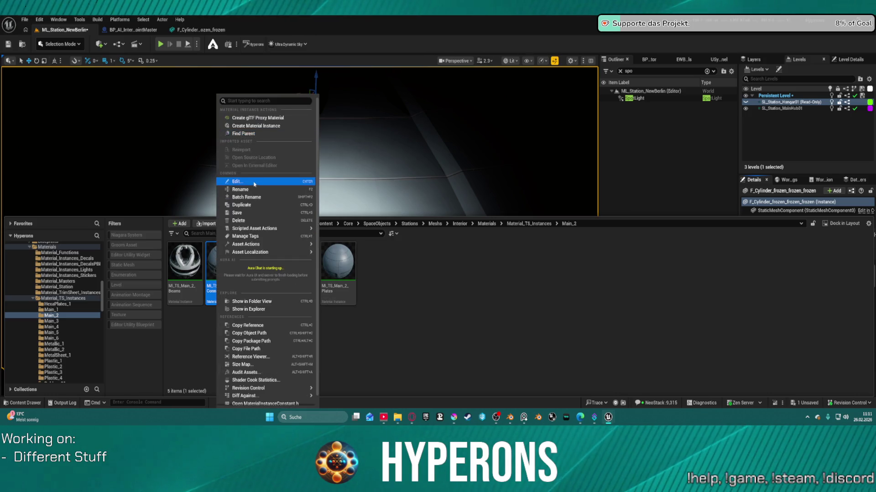
pyautogui.click(255, 183)
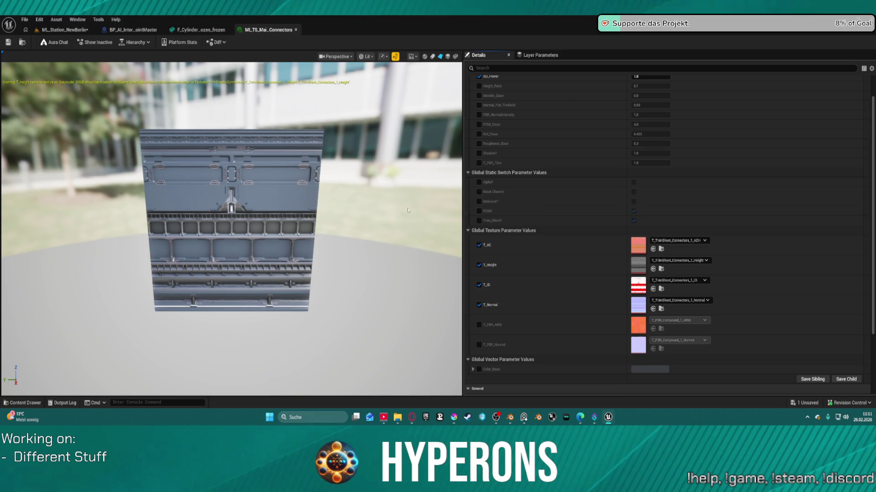
# Frame the trim-sheet panel in the preview and turn off the POM? switch.
pyautogui.scroll(5, 207, 135)
pyautogui.moveTo(255, 121)
pyautogui.mouseDown()
pyautogui.moveTo(255, 67)
pyautogui.moveTo(291, 66)
pyautogui.mouseUp()
pyautogui.moveTo(252, 218)
pyautogui.mouseDown()
pyautogui.moveTo(271, 219)
pyautogui.moveTo(253, 219)
pyautogui.moveTo(253, 237)
pyautogui.moveTo(243, 214)
pyautogui.moveTo(234, 215)
pyautogui.moveTo(269, 201)
pyautogui.moveTo(268, 214)
pyautogui.moveTo(269, 196)
pyautogui.moveTo(269, 204)
pyautogui.mouseUp()
pyautogui.scroll(6, 253, 219)
pyautogui.scroll(-5, 252, 219)
pyautogui.scroll(5, 252, 218)
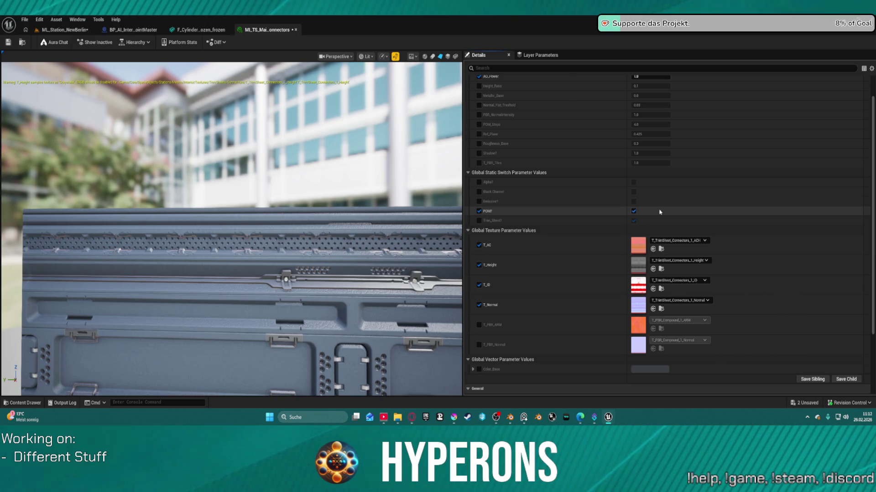
pyautogui.click(633, 211)
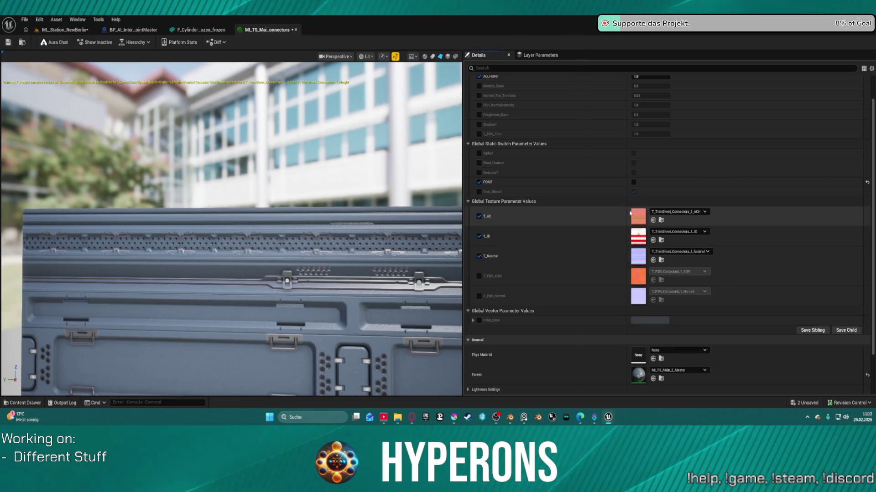
# View the panel up close while toggling POM? on and off repeatedly to compare parallax.
pyautogui.moveTo(350, 206); pyautogui.dragTo(305, 180)
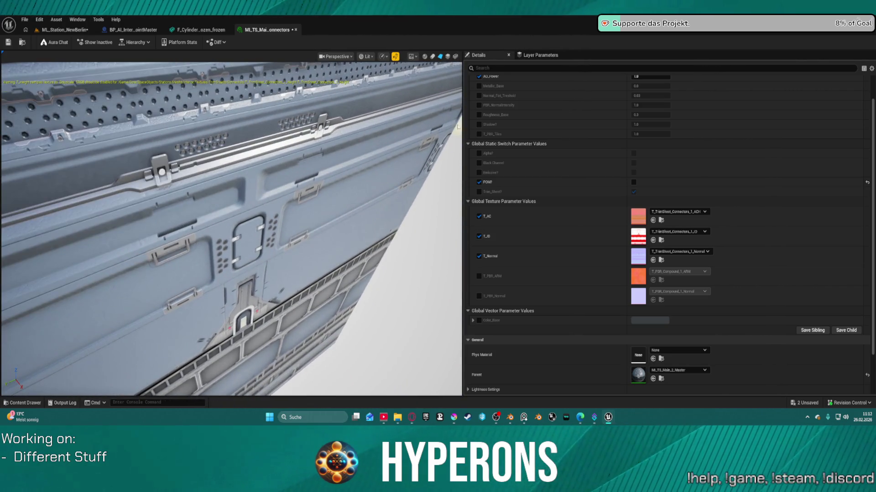
pyautogui.click(633, 183)
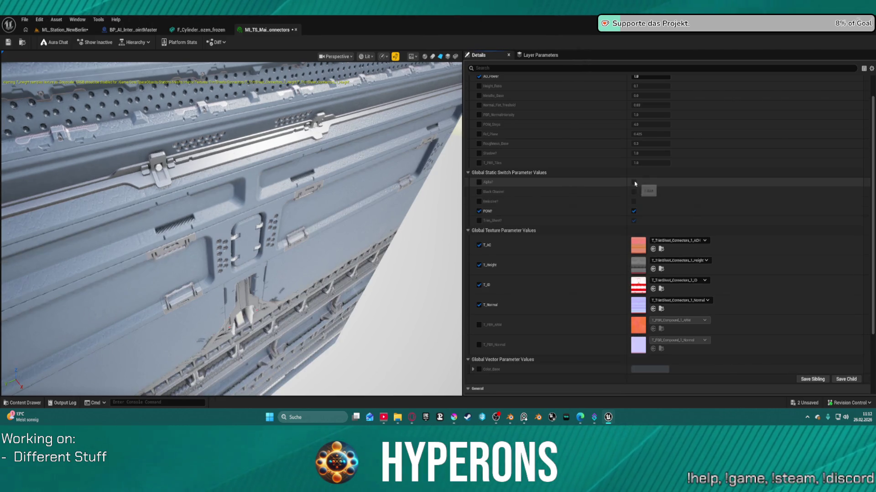
pyautogui.click(636, 212)
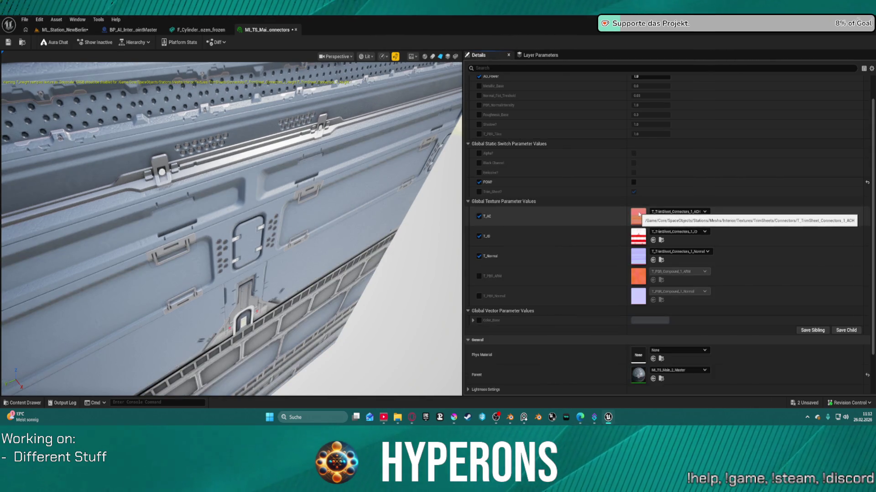
pyautogui.click(633, 183)
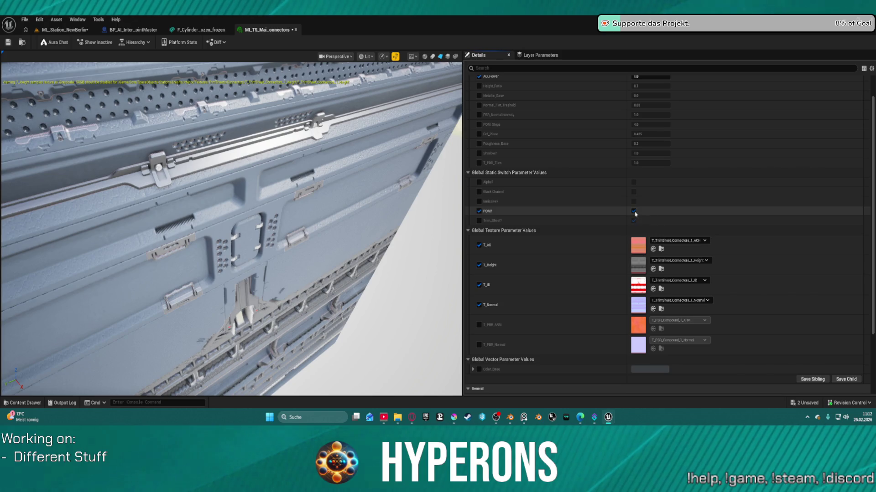
pyautogui.click(634, 212)
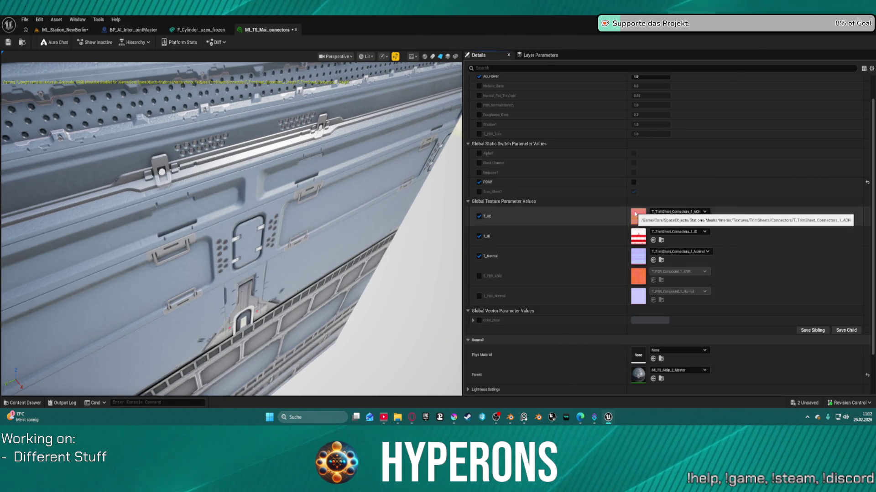
pyautogui.click(633, 183)
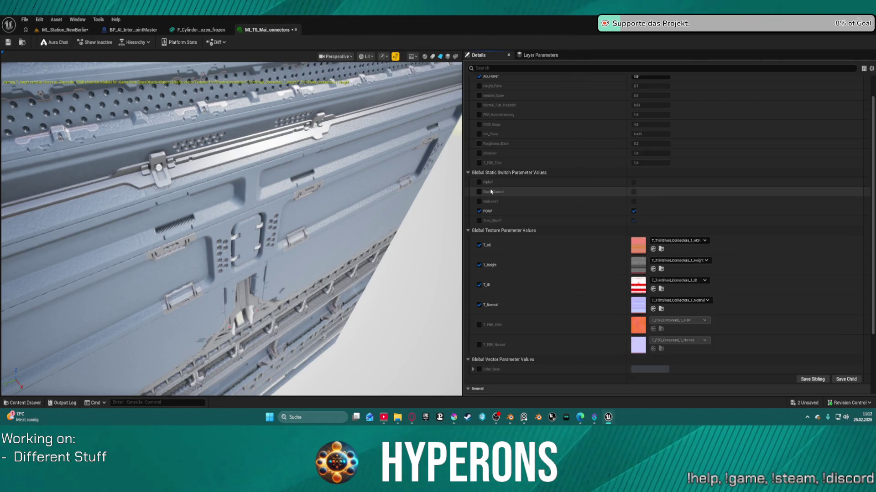
# Toggle Alpha? on and off, leaving it off, and enable the Black Channel switch.
pyautogui.click(634, 182)
pyautogui.click(634, 184)
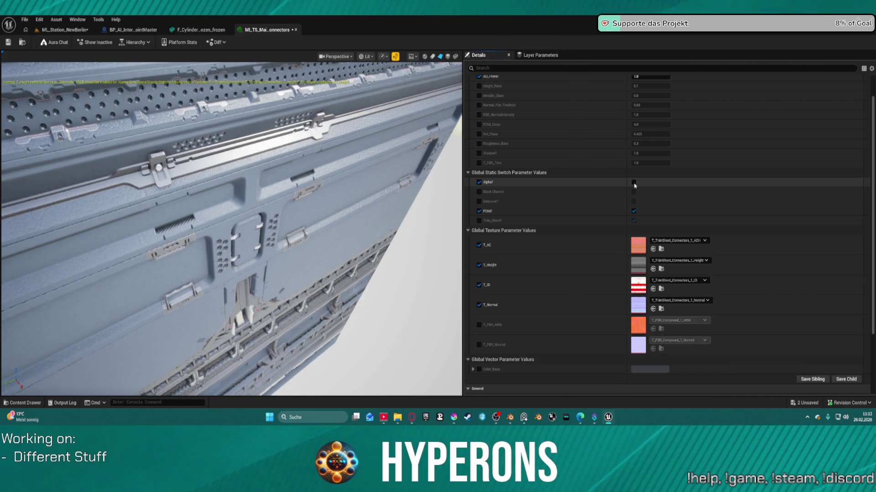
pyautogui.click(634, 183)
pyautogui.click(634, 182)
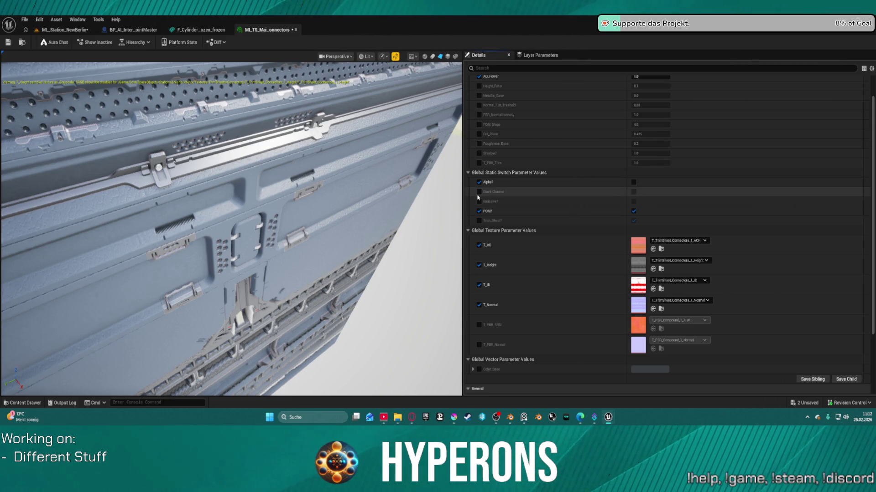
pyautogui.click(633, 192)
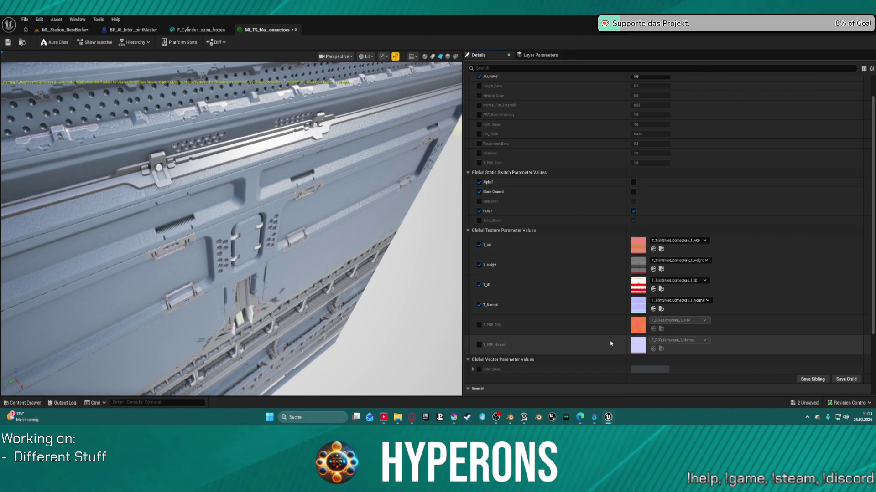
pyautogui.scroll(1, 514, 283)
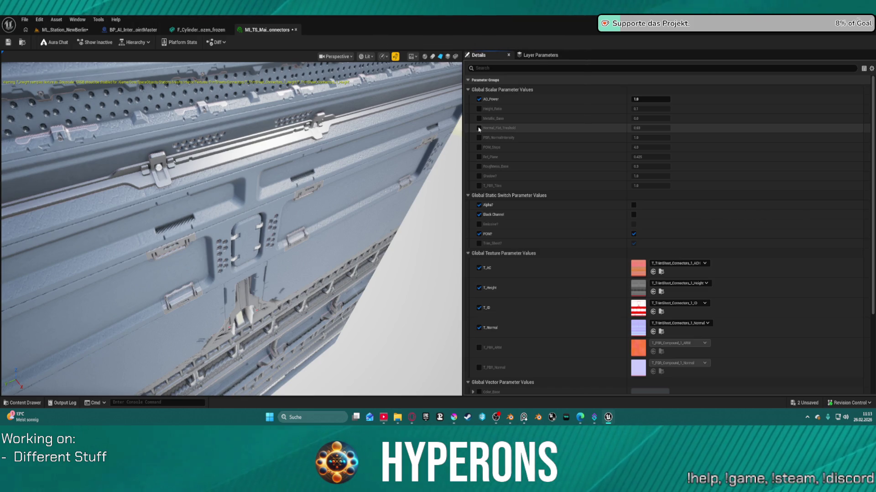
# Enable the Ref_Plane override, test a higher value, then revert it to 0.425.
pyautogui.scroll(-5, 268, 249)
pyautogui.moveTo(268, 250)
pyautogui.mouseDown()
pyautogui.moveTo(282, 242)
pyautogui.moveTo(268, 250)
pyautogui.moveTo(308, 251)
pyautogui.moveTo(310, 273)
pyautogui.mouseUp()
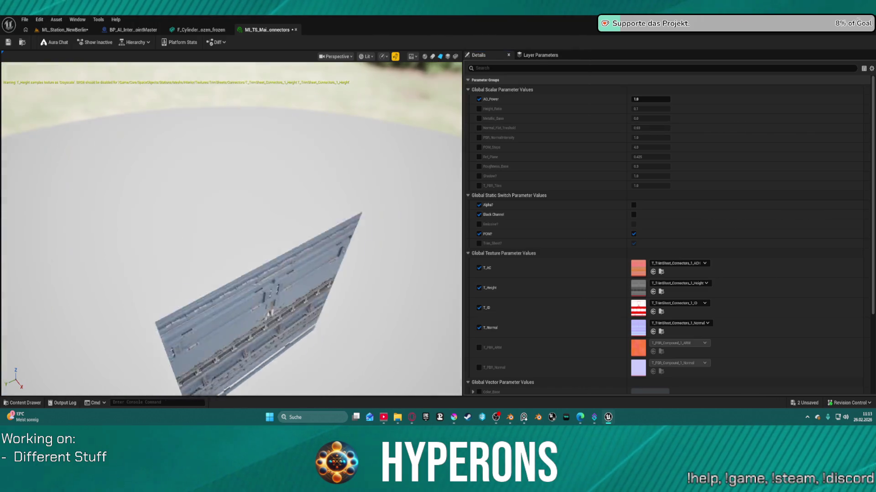
pyautogui.moveTo(244, 292)
pyautogui.mouseDown()
pyautogui.moveTo(249, 282)
pyautogui.moveTo(202, 344)
pyautogui.moveTo(223, 306)
pyautogui.moveTo(210, 341)
pyautogui.moveTo(202, 292)
pyautogui.moveTo(231, 301)
pyautogui.mouseUp()
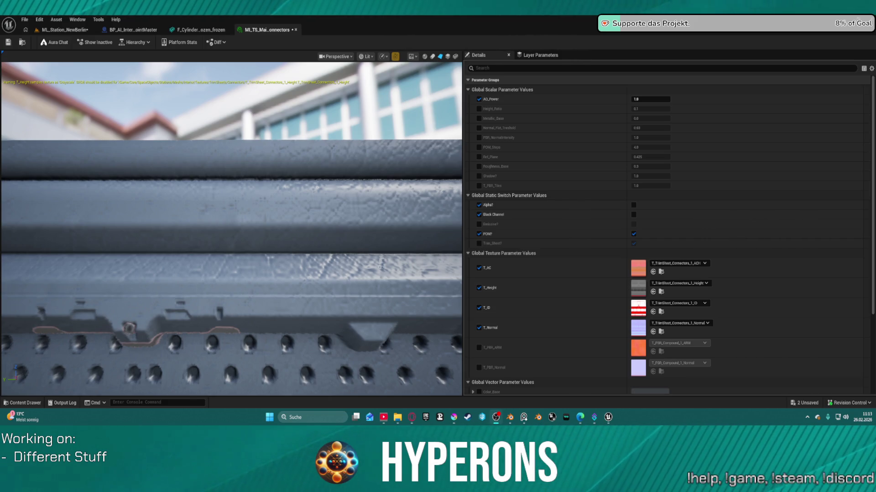
pyautogui.scroll(-2, 579, 278)
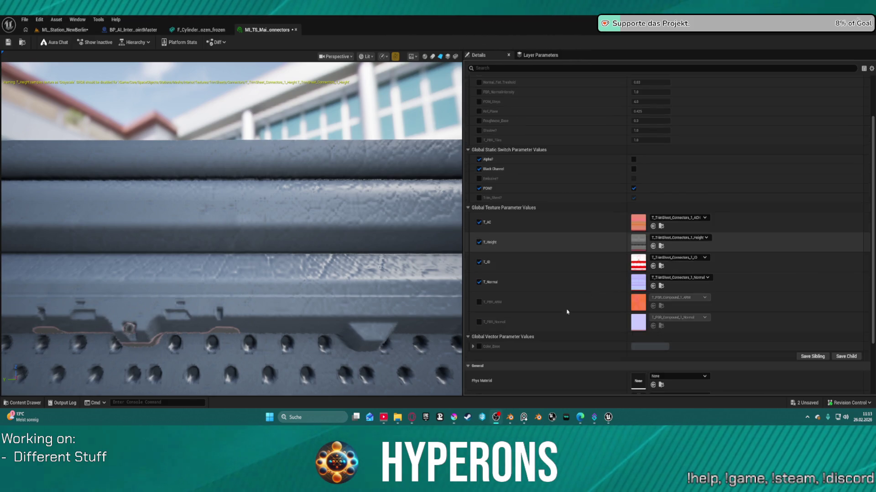
pyautogui.scroll(1, 528, 191)
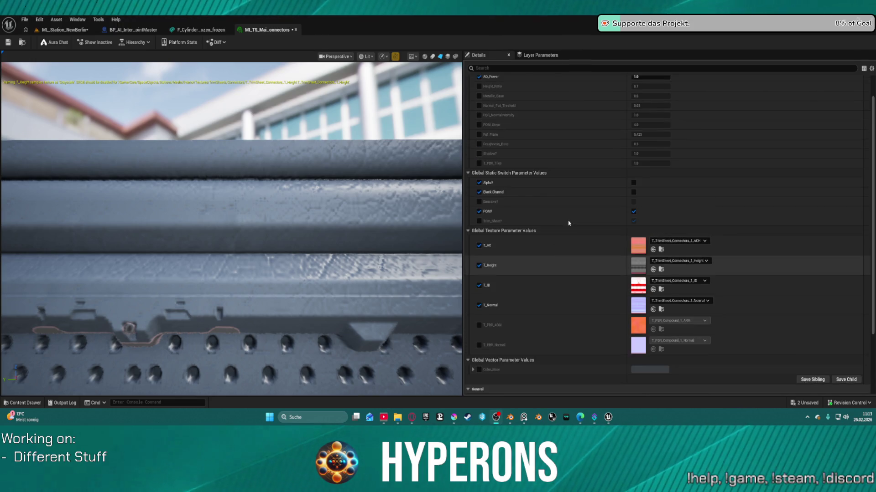
pyautogui.scroll(1, 526, 163)
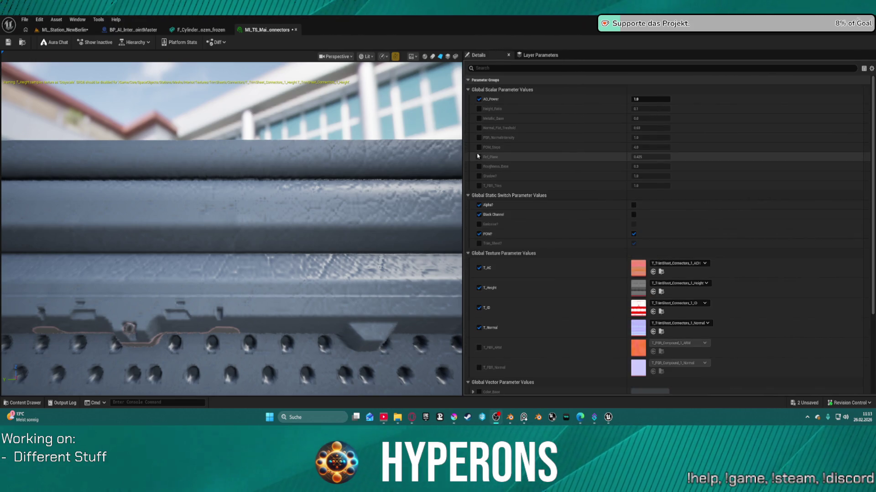
pyautogui.click(478, 156)
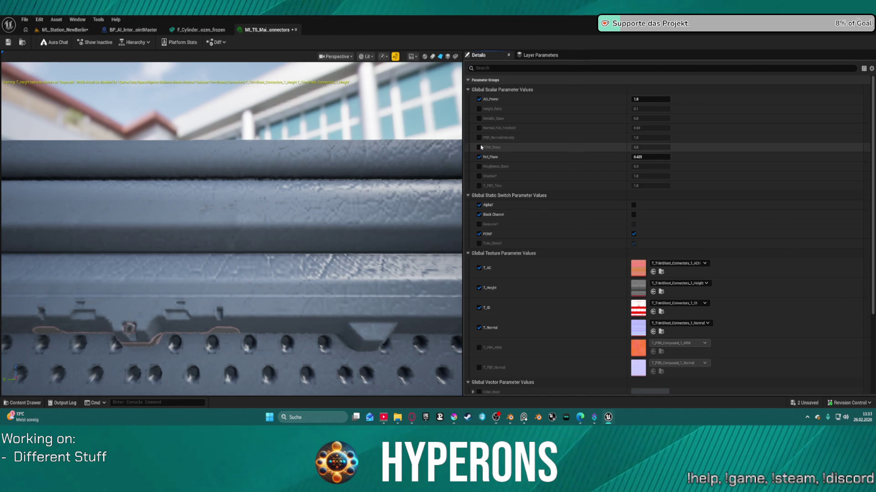
pyautogui.moveTo(648, 159)
pyautogui.mouseDown()
pyautogui.moveTo(825, 159)
pyautogui.moveTo(767, 160)
pyautogui.moveTo(784, 178)
pyautogui.mouseUp()
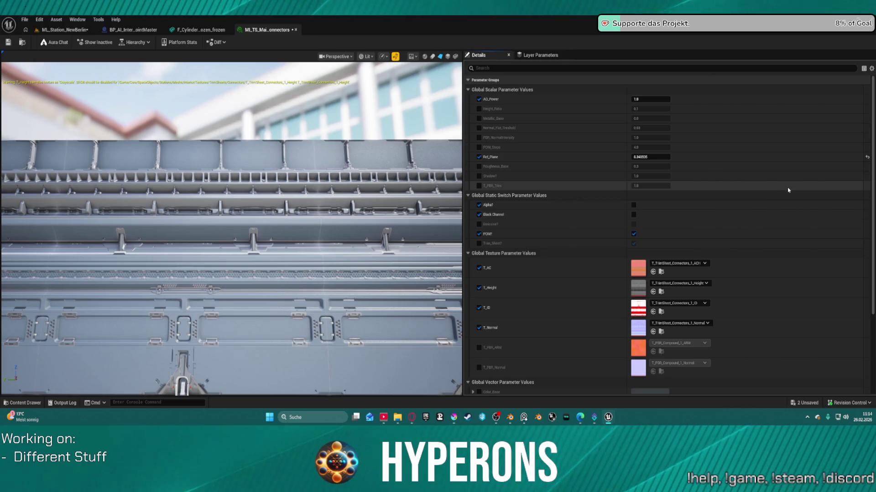
pyautogui.hotkey('ctrl', 'z')
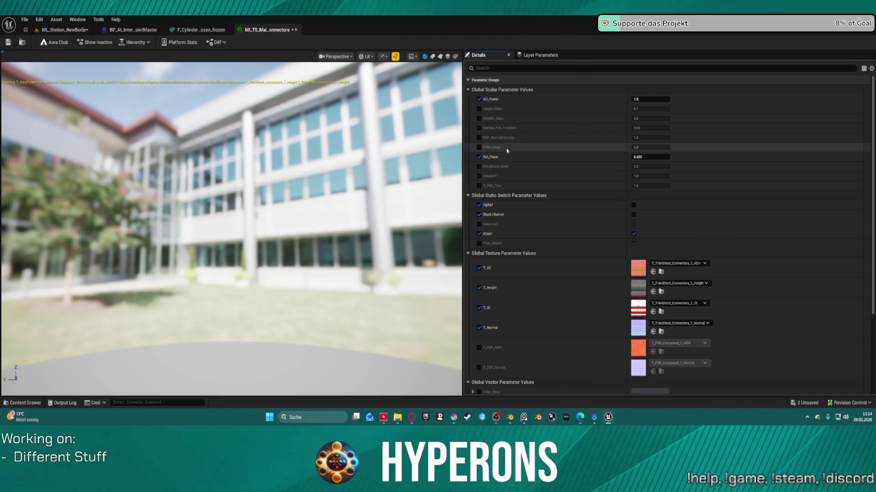
# Switch the preview mesh to a plane and enable the Roughness_Base override.
pyautogui.moveTo(290, 212); pyautogui.dragTo(259, 216)
pyautogui.scroll(-3, 260, 215)
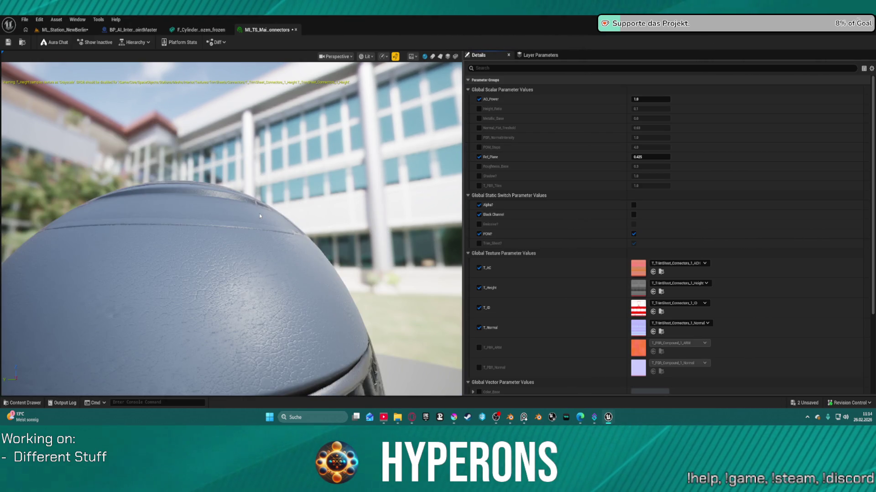
pyautogui.click(440, 56)
pyautogui.scroll(5, 271, 253)
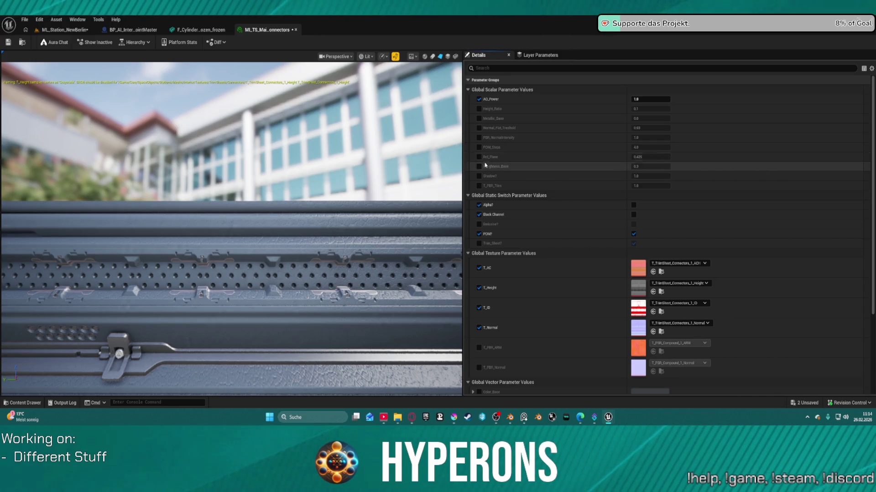
pyautogui.click(479, 167)
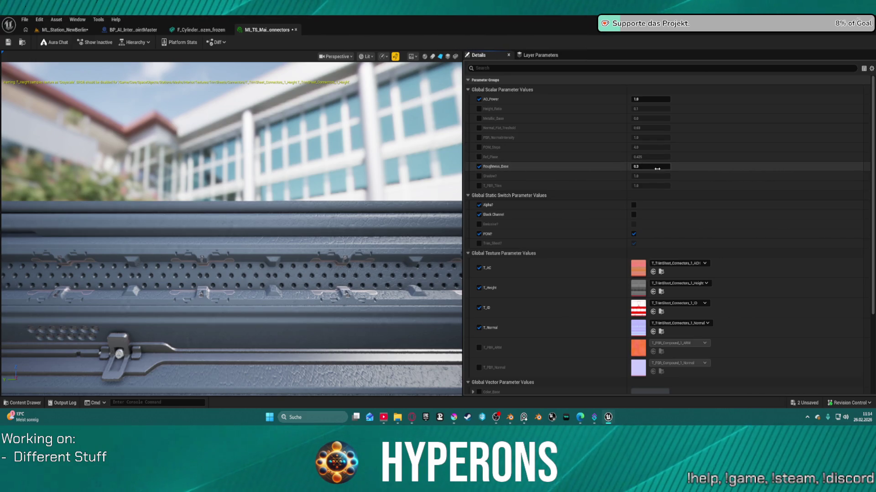
# Test a different Roughness_Base value, revert it to 0.3, and preview on a flat plane.
pyautogui.moveTo(656, 164)
pyautogui.mouseDown()
pyautogui.moveTo(638, 164)
pyautogui.moveTo(673, 167)
pyautogui.moveTo(630, 166)
pyautogui.moveTo(646, 166)
pyautogui.moveTo(637, 167)
pyautogui.mouseUp()
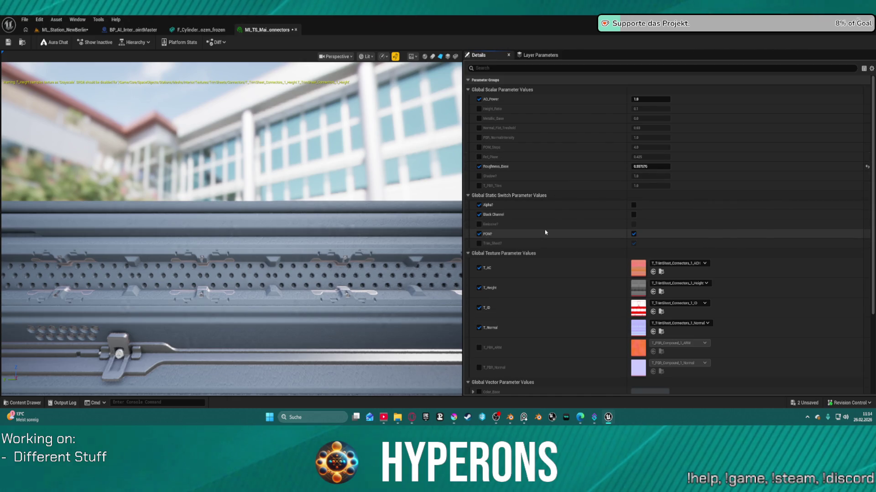
pyautogui.hotkey('ctrl', 'z')
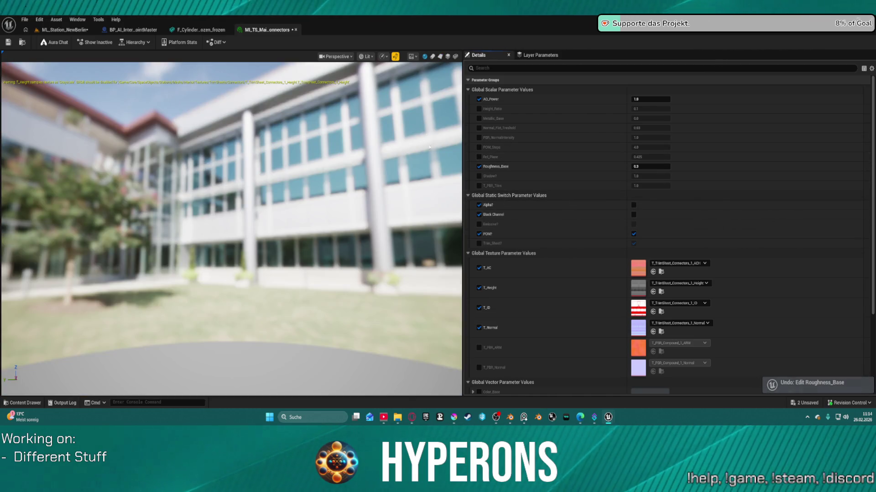
pyautogui.click(440, 56)
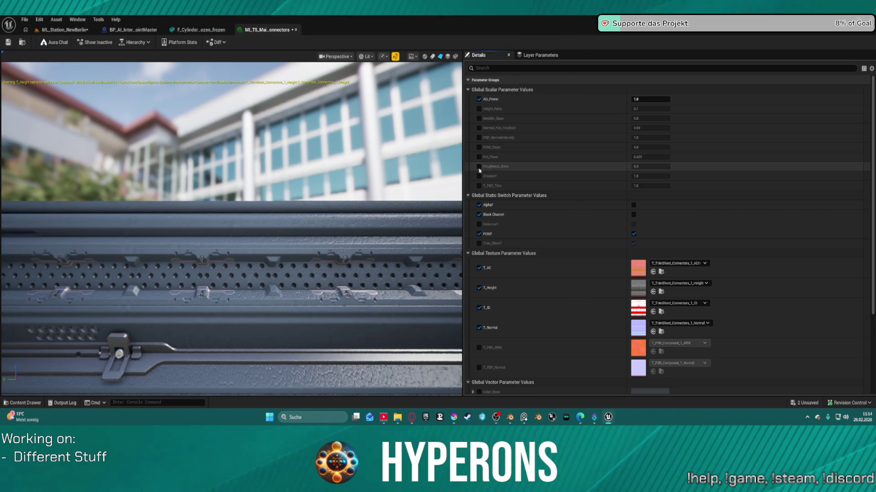
# Test higher T_PBR_Tiles tiling, undo it, and remove the T_PBR_Tiles override.
pyautogui.moveTo(638, 185); pyautogui.dragTo(730, 185)
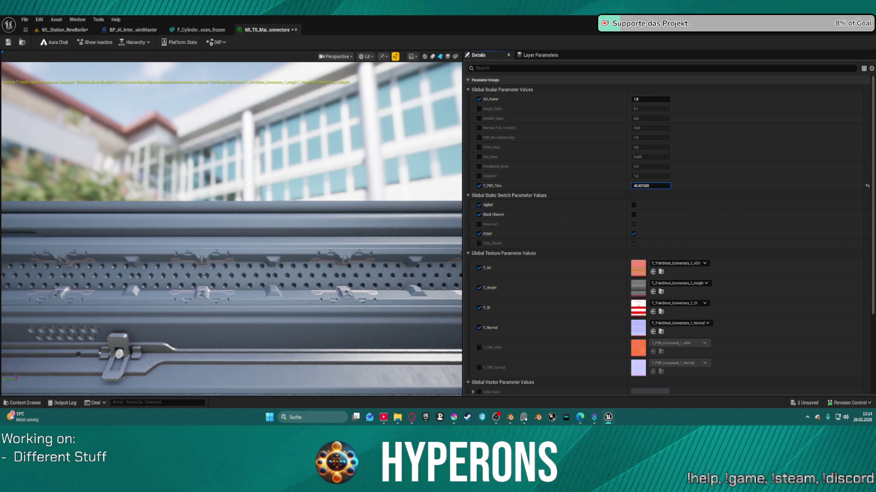
pyautogui.moveTo(657, 186); pyautogui.dragTo(643, 185)
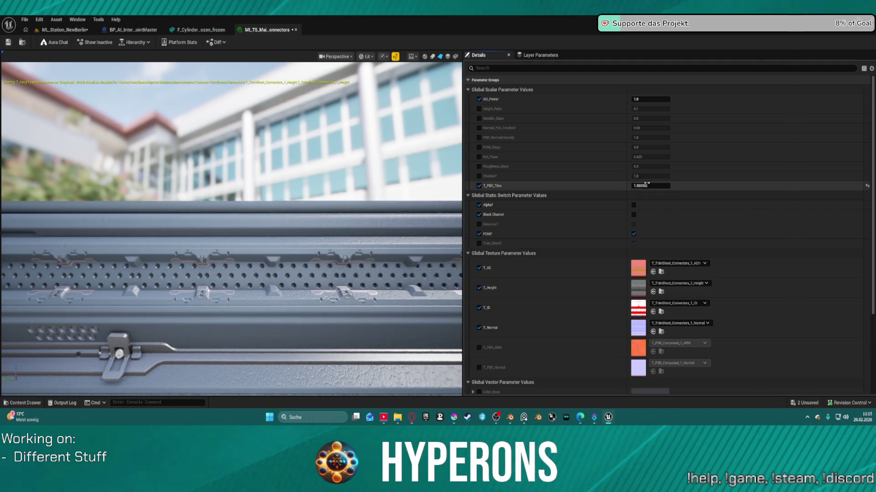
pyautogui.hotkey('ctrl', 'z')
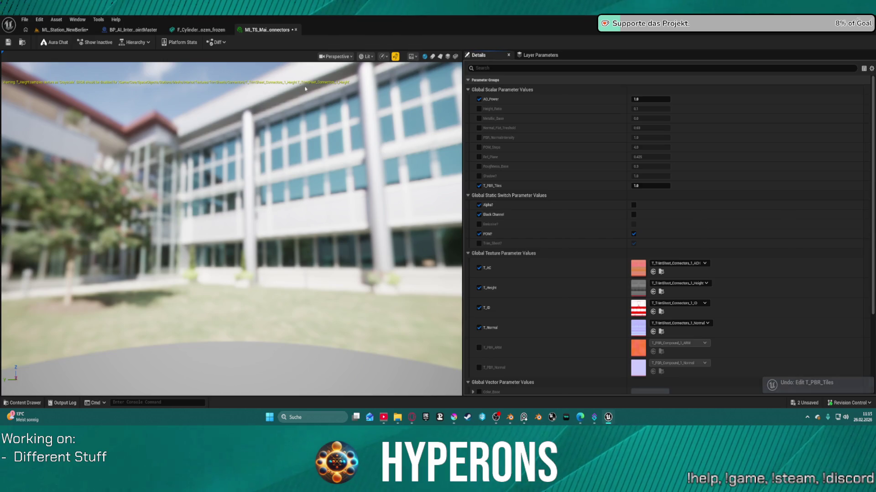
pyautogui.click(444, 56)
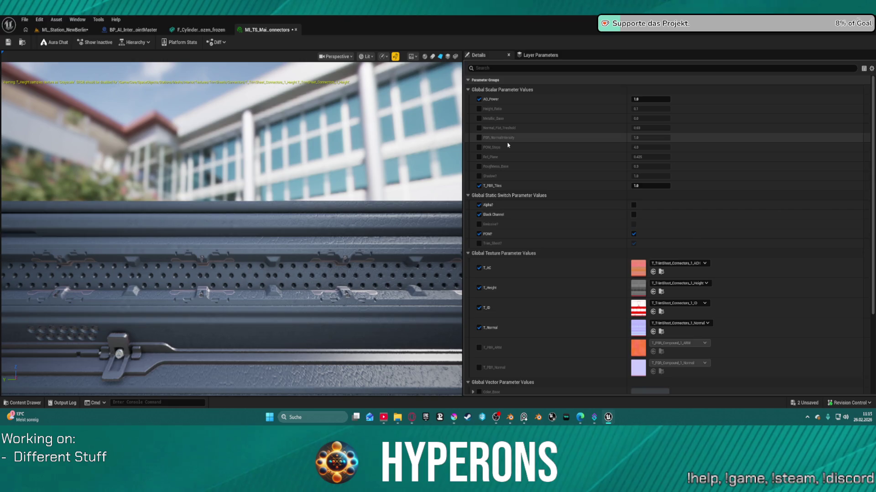
pyautogui.click(480, 186)
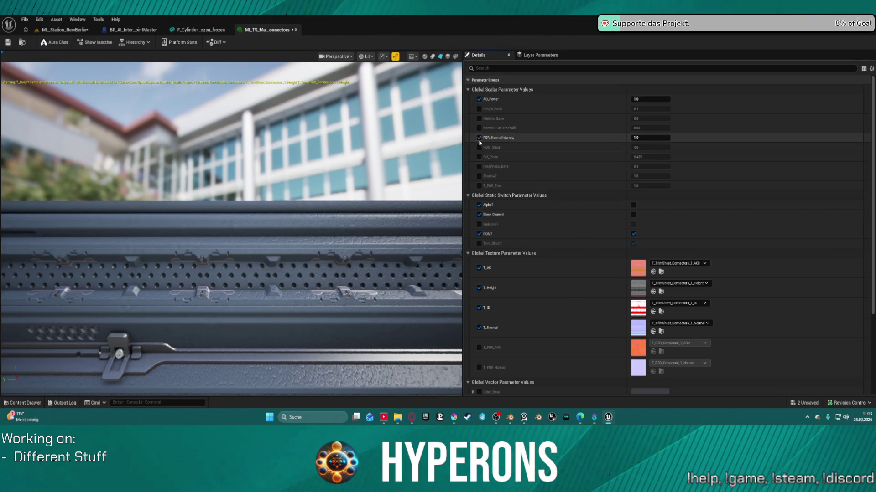
# Remove the PBR_NormalIntensity override, set Height_Ratio to about -0.37, and close the instance editor.
pyautogui.moveTo(650, 138)
pyautogui.mouseDown()
pyautogui.moveTo(694, 137)
pyautogui.moveTo(625, 138)
pyautogui.moveTo(603, 148)
pyautogui.mouseUp()
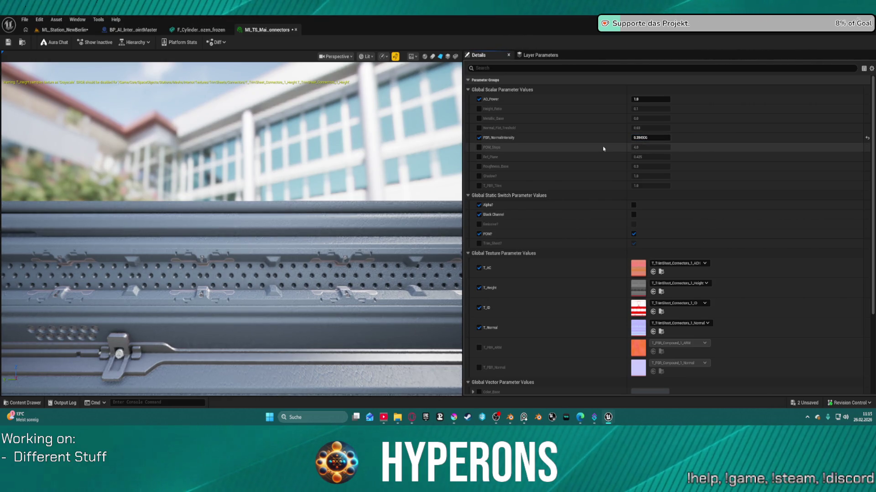
pyautogui.hotkey('ctrl', 'z')
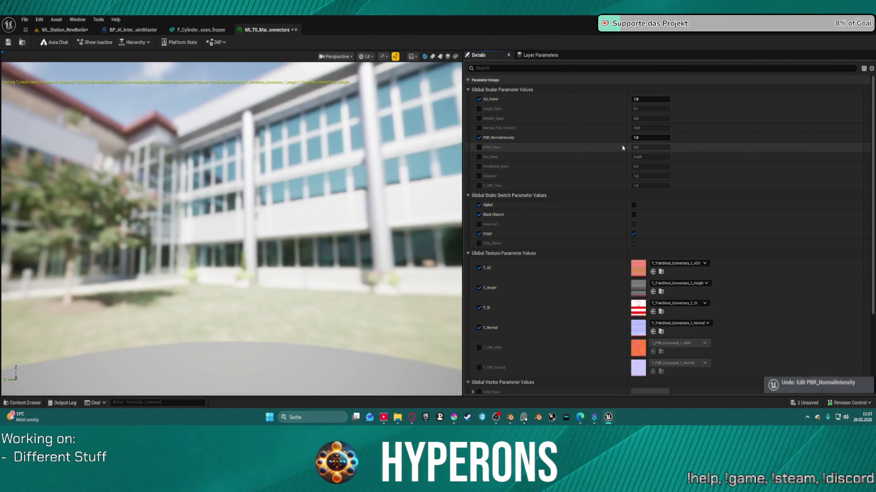
pyautogui.click(479, 137)
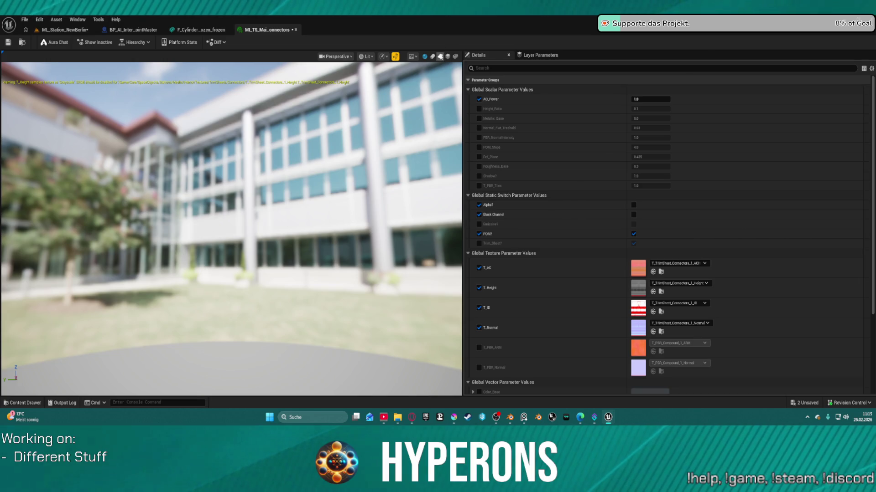
pyautogui.click(479, 109)
pyautogui.moveTo(640, 107)
pyautogui.mouseDown()
pyautogui.moveTo(605, 107)
pyautogui.moveTo(632, 106)
pyautogui.mouseUp()
pyautogui.hotkey('ctrl', 'w')
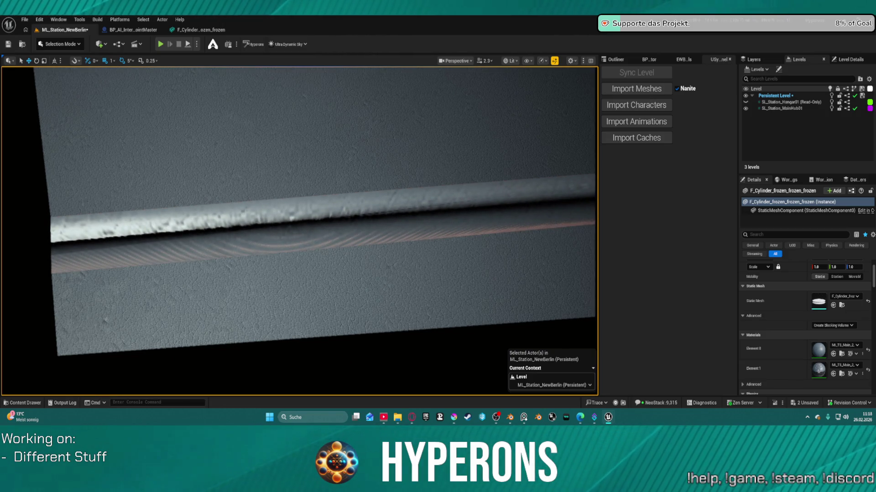
# Undo the Ref_Plane, AO_Power and Height_Ratio edits, then fly toward a seam on the hull.
pyautogui.hotkey('ctrl', 'z')
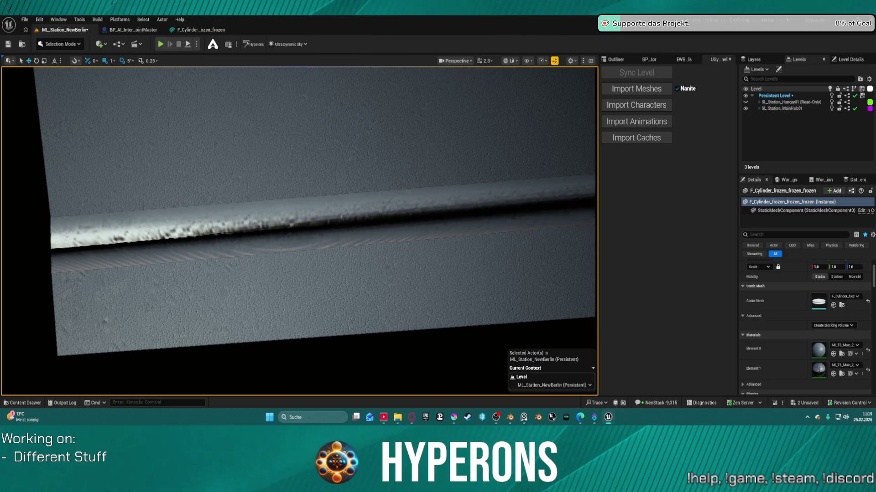
pyautogui.hotkey('ctrl', 'z')
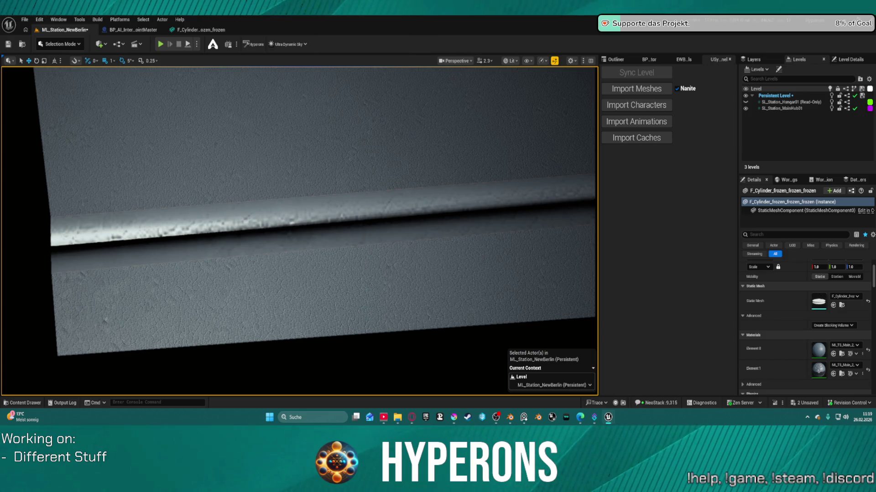
pyautogui.hotkey('ctrl', 'z')
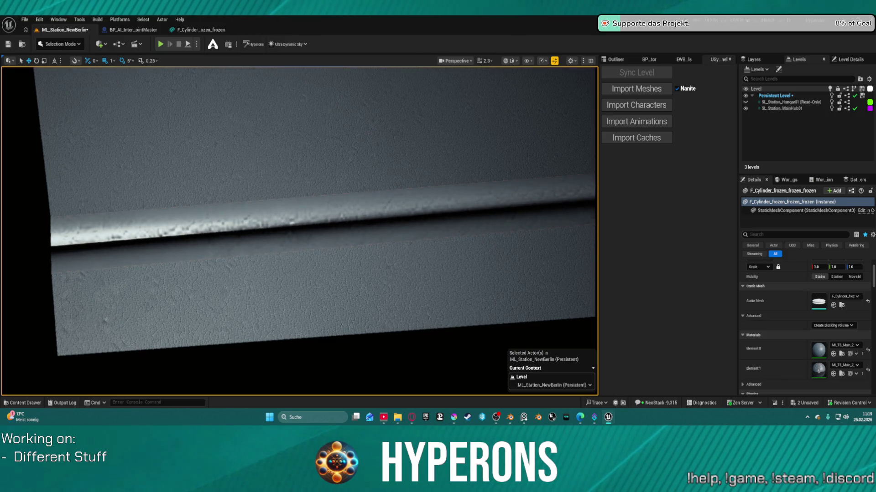
pyautogui.moveTo(342, 162)
pyautogui.mouseDown()
pyautogui.moveTo(328, 173)
pyautogui.moveTo(305, 162)
pyautogui.mouseUp()
pyautogui.moveTo(322, 219)
pyautogui.mouseDown()
pyautogui.moveTo(315, 217)
pyautogui.moveTo(322, 220)
pyautogui.mouseUp()
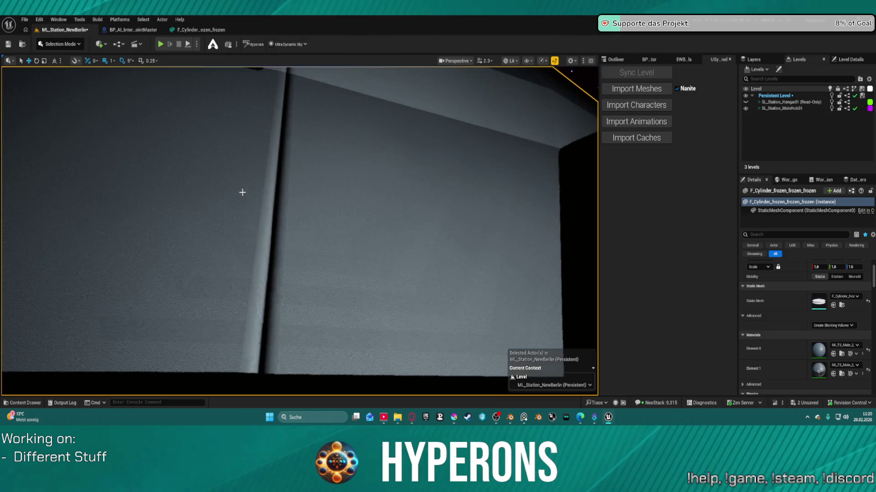
# Orbit around the cylinder's panels and fly close to a grey surface edge.
pyautogui.press('f')
pyautogui.scroll(-2, 259, 177)
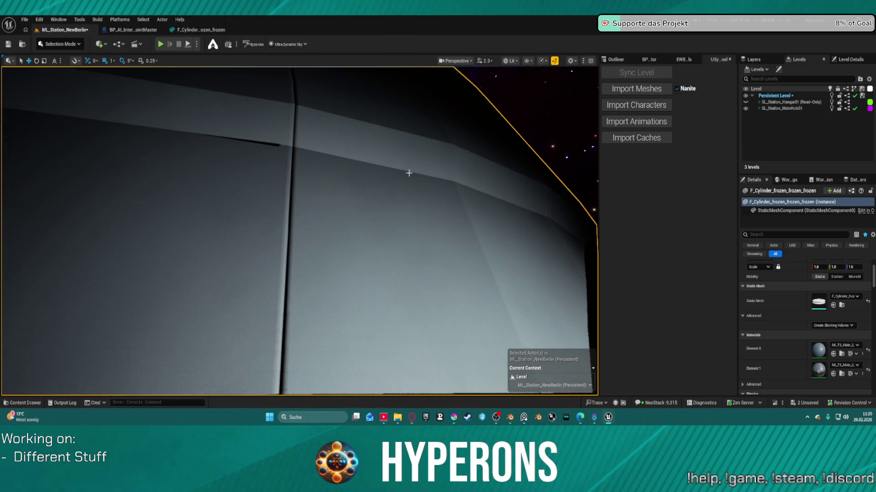
pyautogui.scroll(-4, 408, 173)
pyautogui.moveTo(299, 228)
pyautogui.mouseDown()
pyautogui.moveTo(347, 219)
pyautogui.moveTo(374, 196)
pyautogui.moveTo(456, 169)
pyautogui.moveTo(637, 142)
pyautogui.mouseUp()
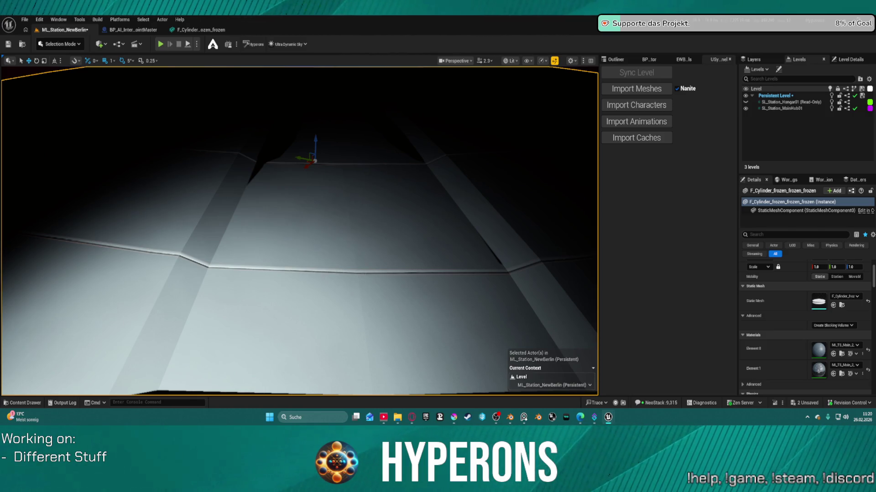
pyautogui.moveTo(353, 226)
pyautogui.mouseDown()
pyautogui.moveTo(338, 214)
pyautogui.moveTo(340, 201)
pyautogui.moveTo(349, 220)
pyautogui.mouseUp()
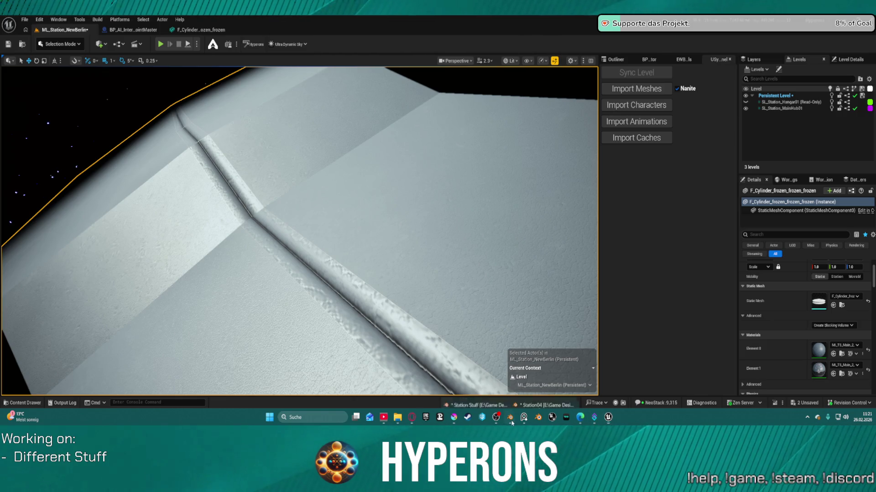
# Bring the Station04 Blender window to the front.
pyautogui.moveTo(510, 417)
pyautogui.click(483, 386)
pyautogui.click(519, 382)
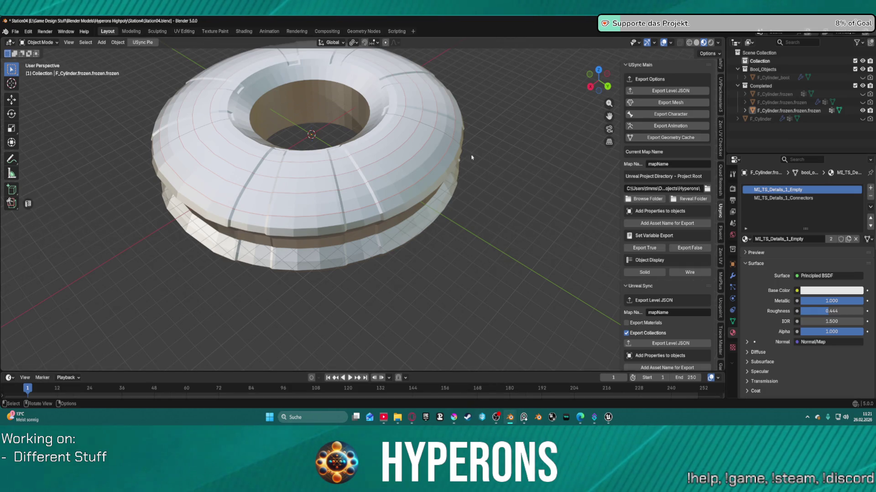
# Switch the ring mesh into Edit Mode and back to Object Mode.
pyautogui.hotkey('ctrl', 'Tab')
pyautogui.hotkey('ctrl', 'Tab')
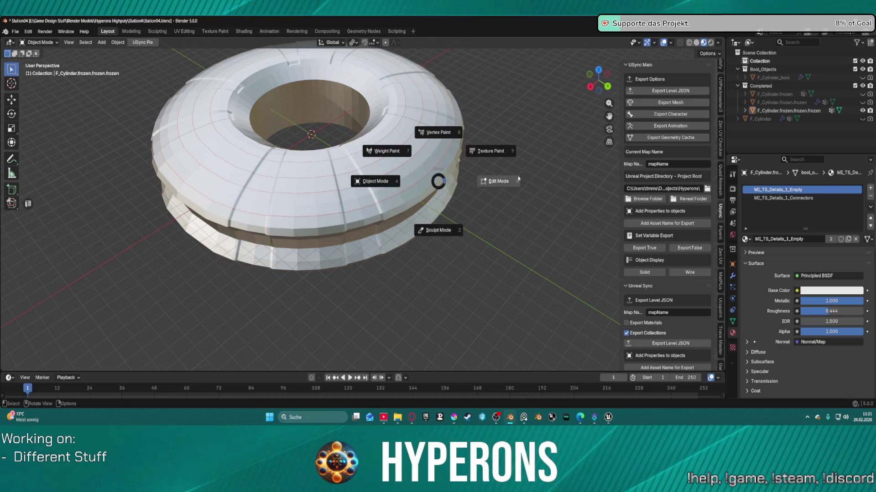
pyautogui.click(518, 179)
pyautogui.scroll(-2, 320, 137)
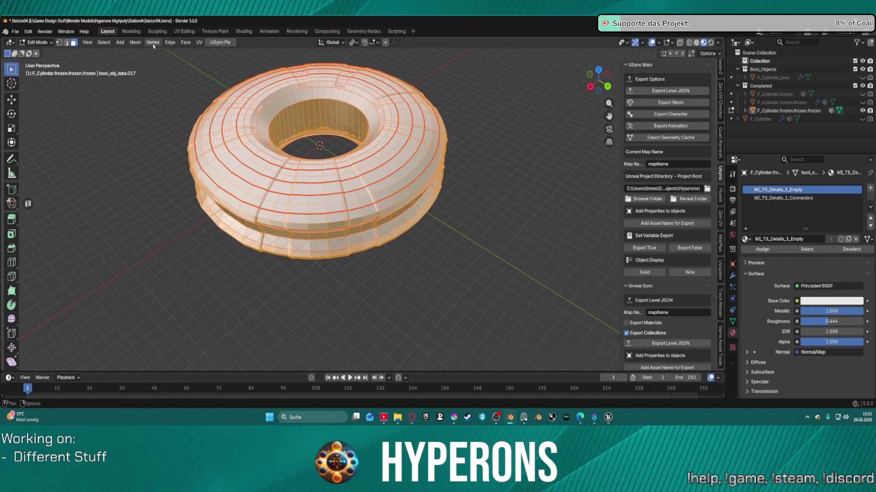
pyautogui.hotkey('ctrl', 'Tab')
pyautogui.click(257, 55)
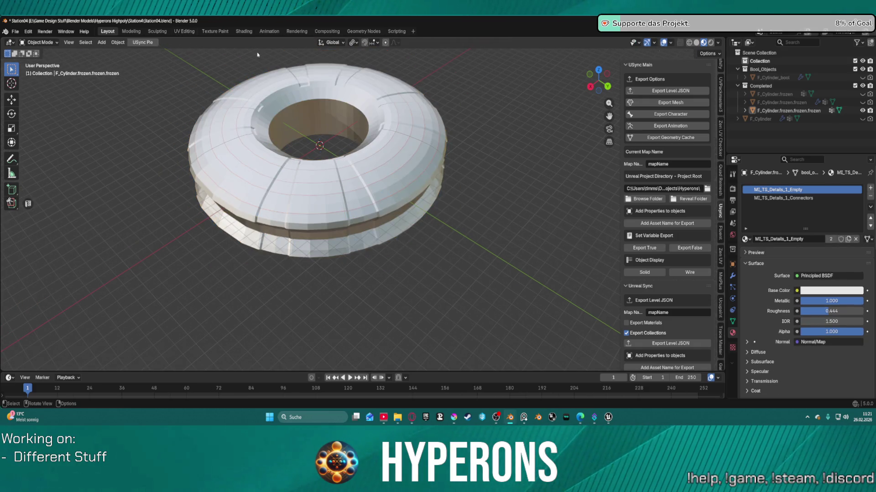
# In the UV Editing workspace, select only the faces using MI_TS_Details_1_Connectors.
pyautogui.click(190, 32)
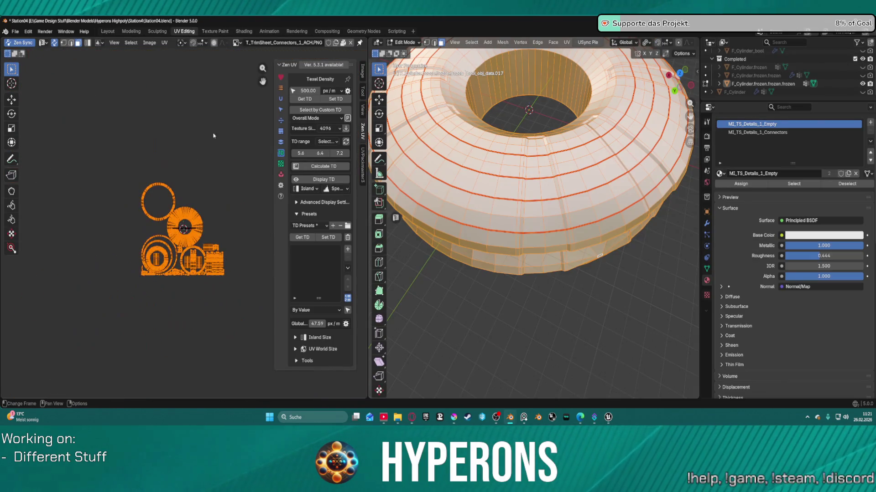
pyautogui.scroll(10, 218, 180)
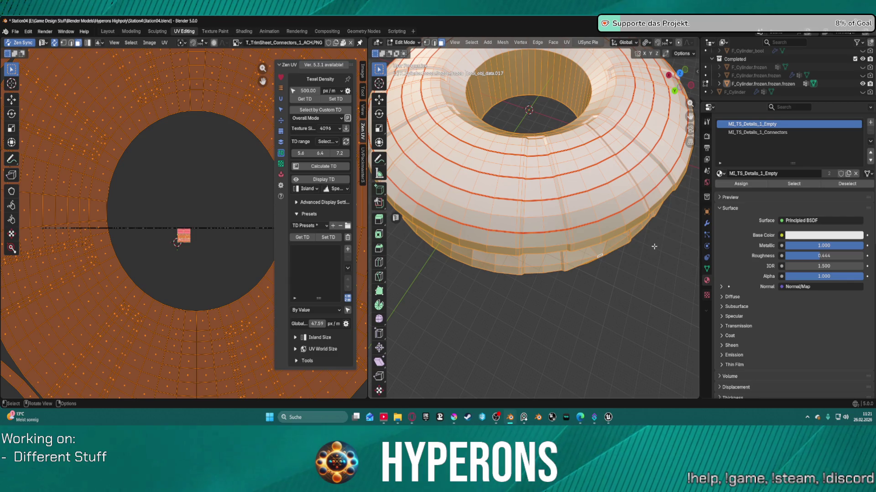
pyautogui.click(658, 273)
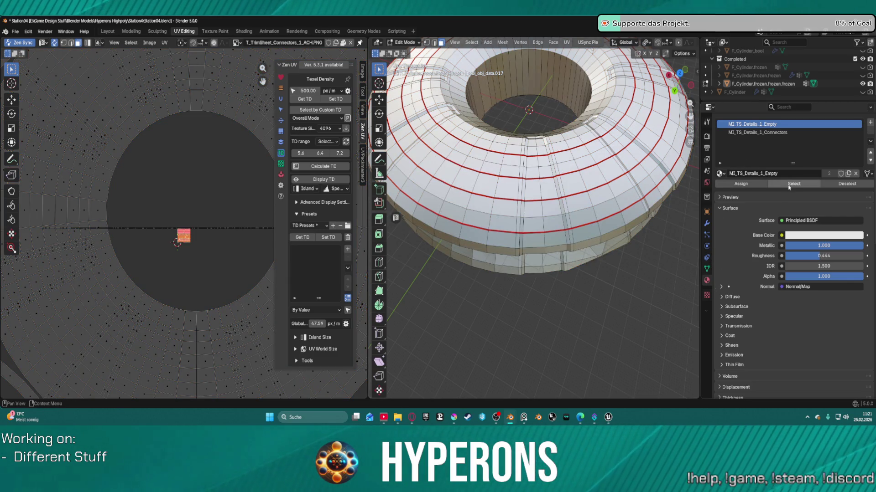
pyautogui.click(757, 132)
pyautogui.click(793, 184)
pyautogui.scroll(-7, 155, 193)
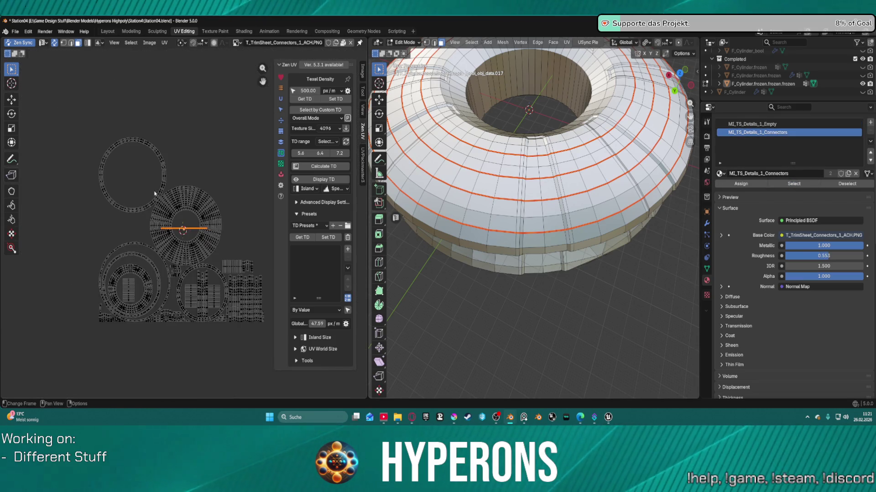
# Scale the connector UVs along Y, then stretch them along X.
pyautogui.press('s')
pyautogui.press('y')
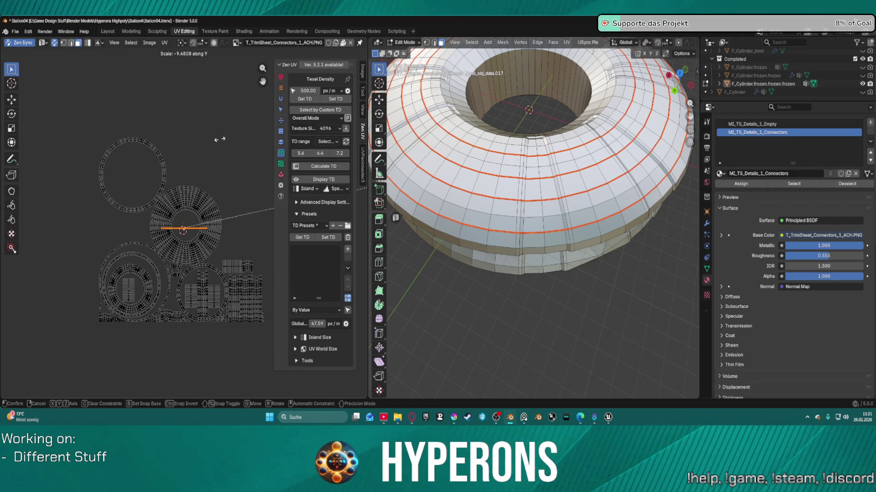
pyautogui.click(223, 208)
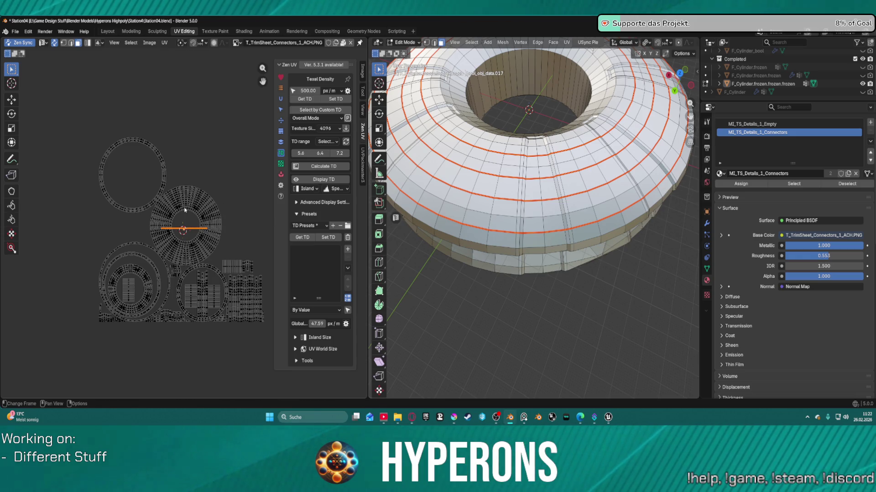
pyautogui.hotkey('alt', 'a')
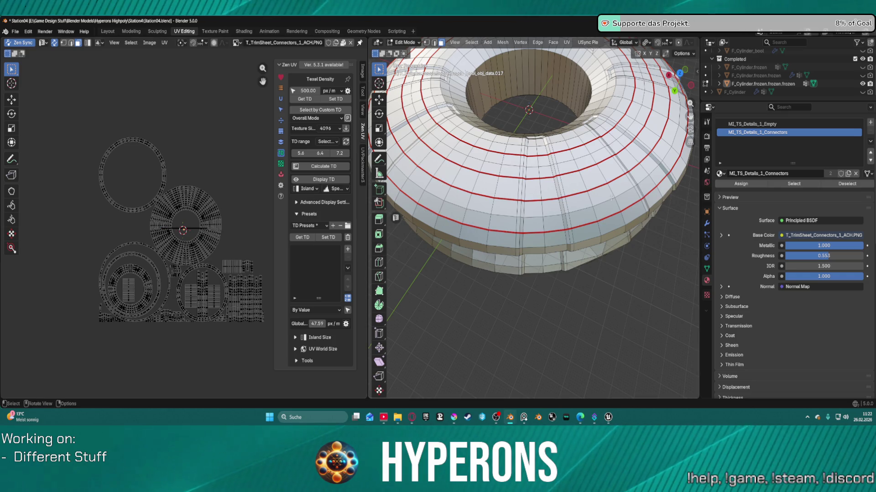
pyautogui.hotkey('ctrl', 'z')
pyautogui.press('s')
pyautogui.press('x')
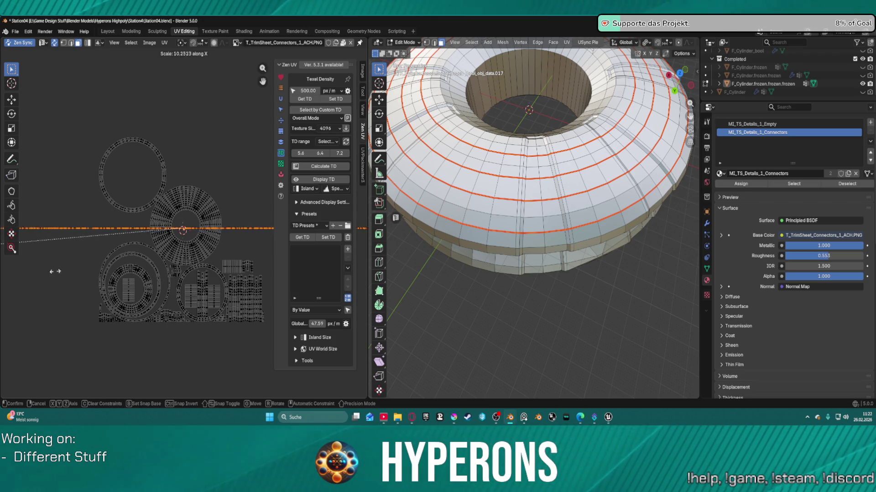
pyautogui.click(18, 242)
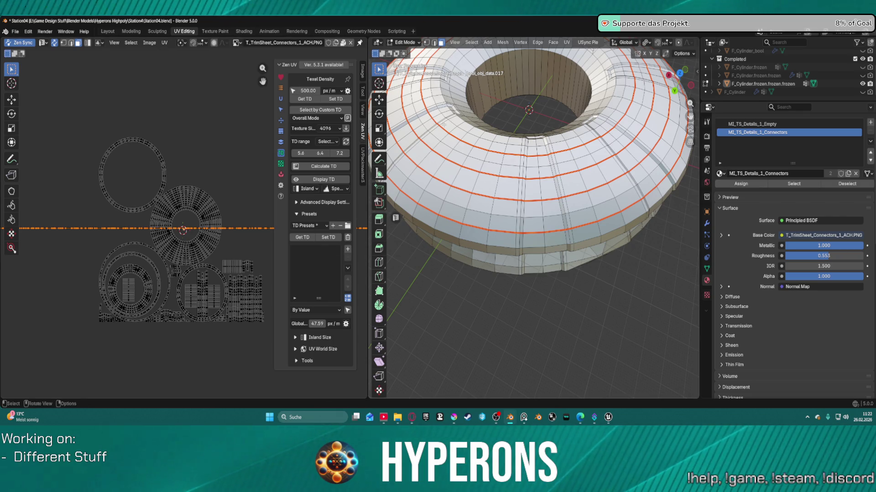
# From the Layout workspace, export the level layout JSON and the ring mesh, then return to Unreal.
pyautogui.click(107, 31)
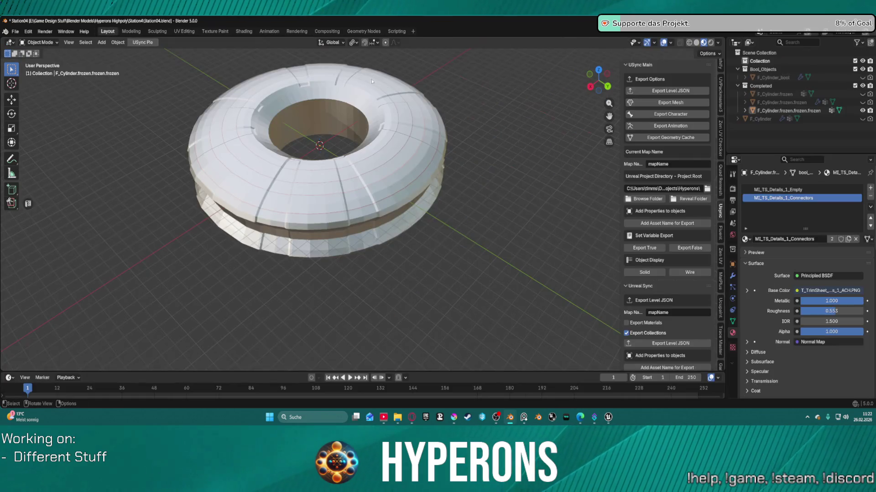
pyautogui.click(663, 90)
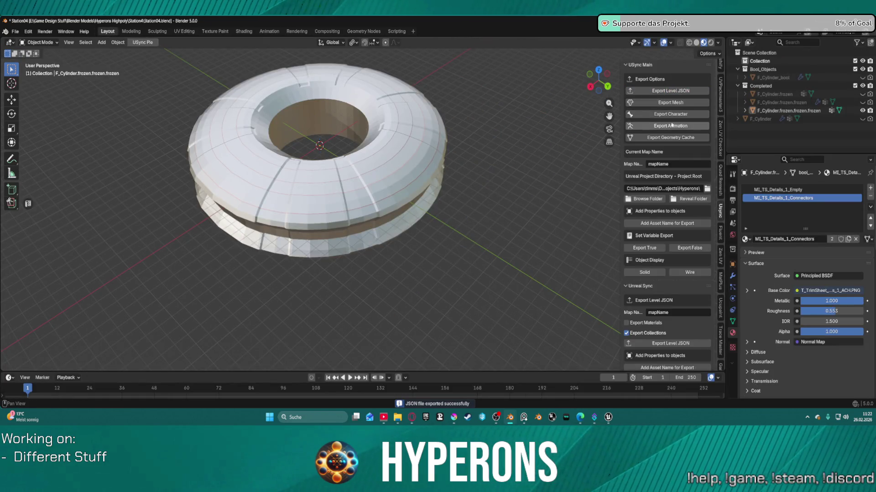
pyautogui.click(654, 103)
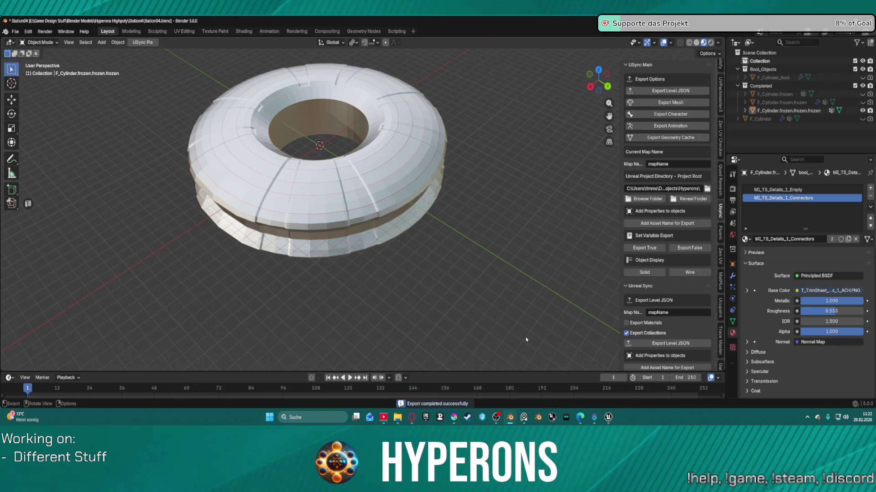
pyautogui.moveTo(611, 420)
pyautogui.click(572, 376)
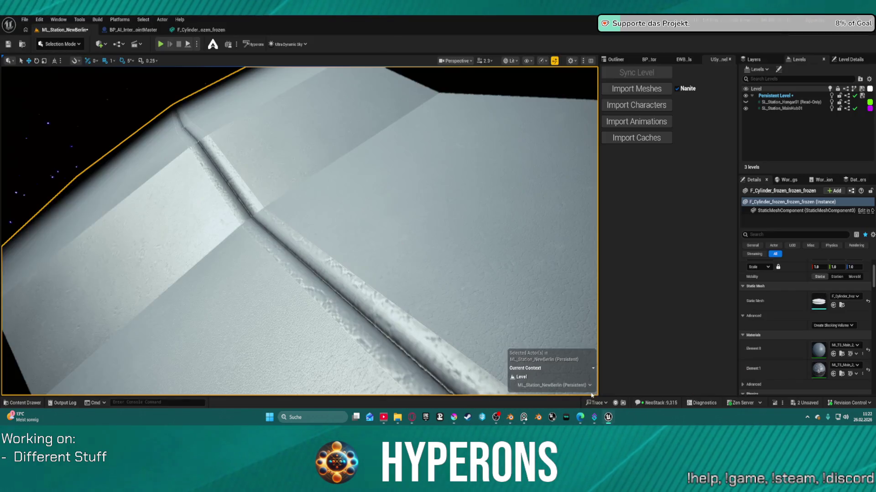
# Import the re-exported ring mesh via USync and fly along its hull seams up close.
pyautogui.click(646, 91)
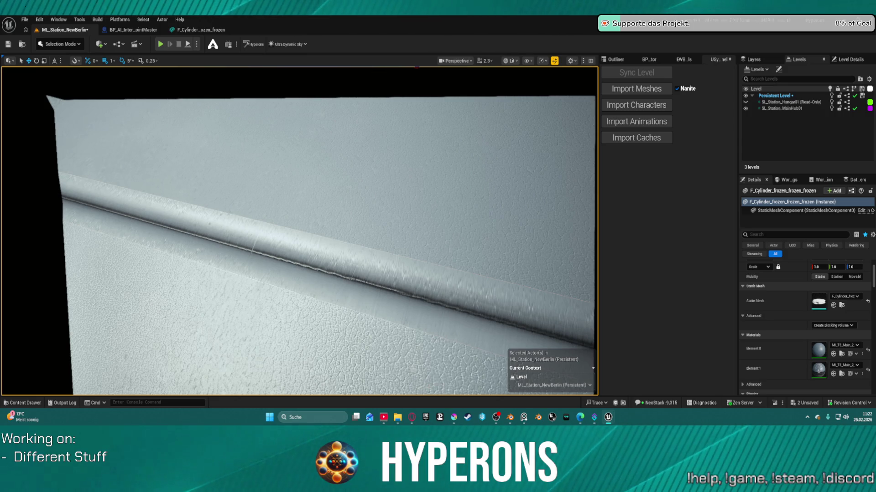
pyautogui.moveTo(442, 248); pyautogui.dragTo(392, 278)
pyautogui.moveTo(338, 266); pyautogui.dragTo(305, 280)
pyautogui.moveTo(130, 230)
pyautogui.mouseDown()
pyautogui.moveTo(172, 256)
pyautogui.moveTo(283, 255)
pyautogui.moveTo(450, 323)
pyautogui.moveTo(388, 364)
pyautogui.moveTo(291, 296)
pyautogui.mouseUp()
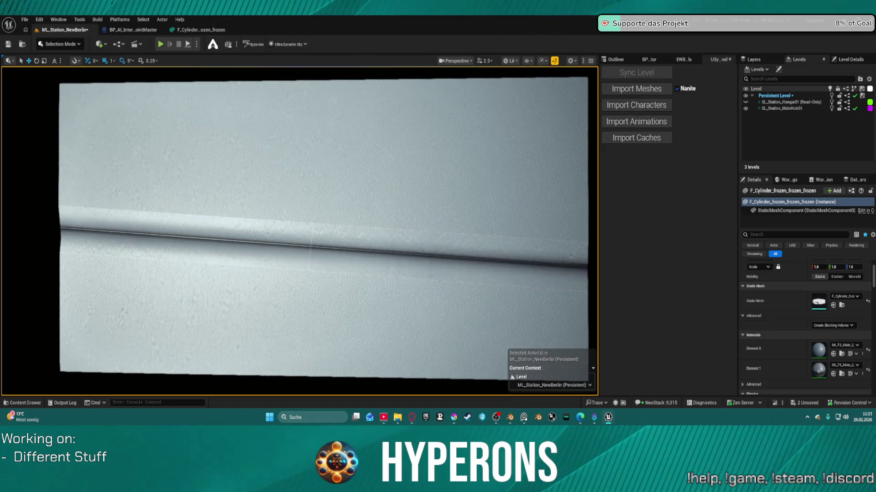
pyautogui.moveTo(292, 296); pyautogui.dragTo(257, 279)
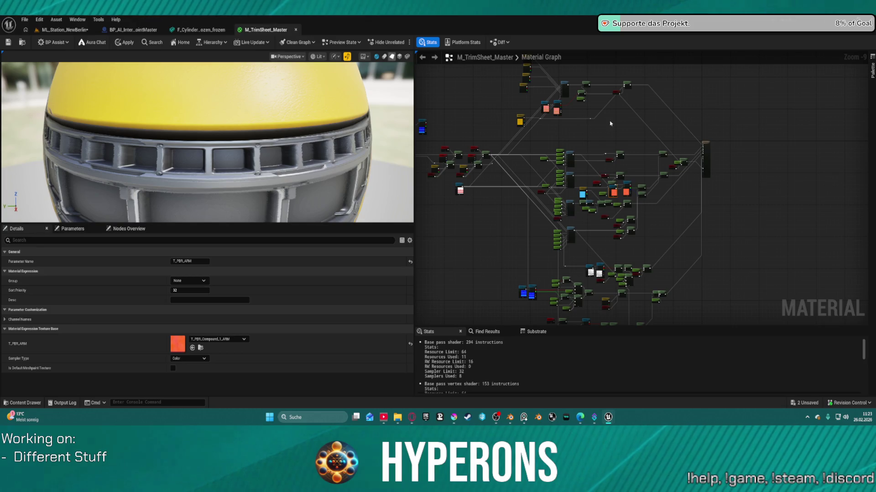
pyautogui.scroll(4, 610, 123)
pyautogui.press('Home')
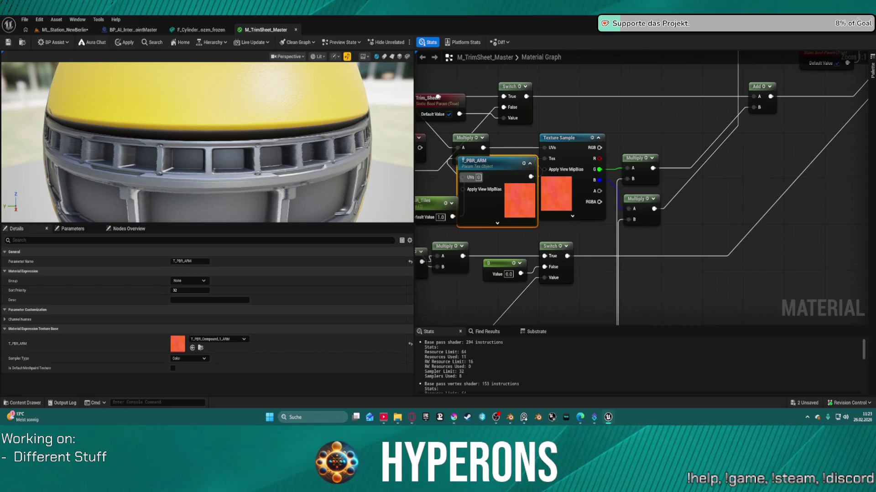
pyautogui.moveTo(858, 191)
pyautogui.mouseDown()
pyautogui.moveTo(616, 246)
pyautogui.moveTo(519, 255)
pyautogui.mouseUp()
pyautogui.moveTo(708, 183)
pyautogui.mouseDown()
pyautogui.moveTo(835, 150)
pyautogui.moveTo(857, 121)
pyautogui.mouseUp()
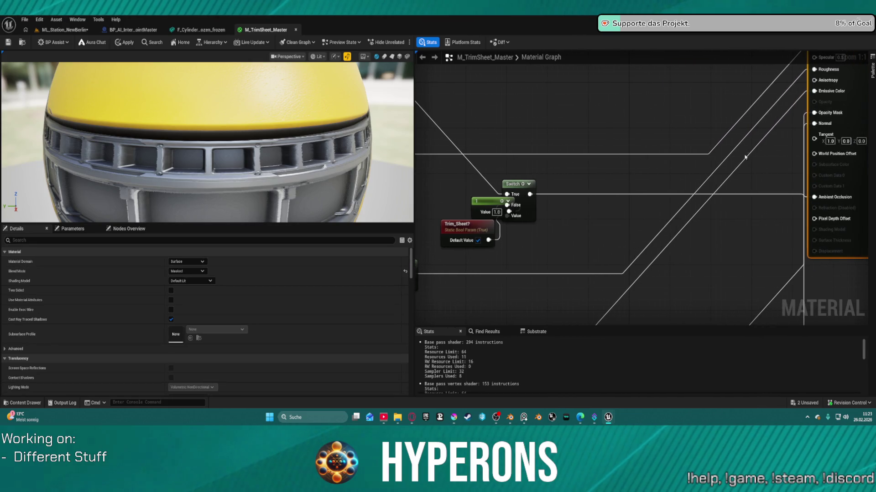
pyautogui.moveTo(684, 163); pyautogui.dragTo(551, 258)
pyautogui.scroll(-5, 551, 257)
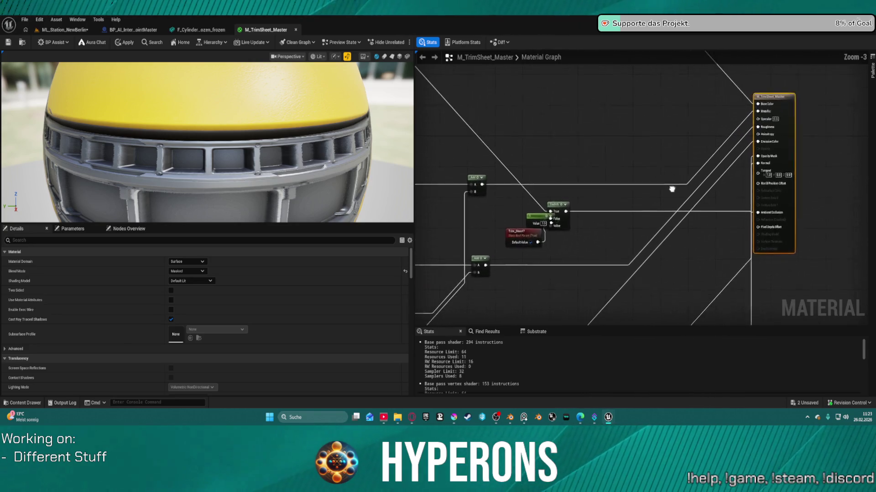
pyautogui.scroll(2, 593, 289)
pyautogui.moveTo(717, 254)
pyautogui.mouseDown()
pyautogui.moveTo(723, 184)
pyautogui.moveTo(775, 143)
pyautogui.moveTo(735, 153)
pyautogui.moveTo(724, 170)
pyautogui.moveTo(801, 81)
pyautogui.mouseUp()
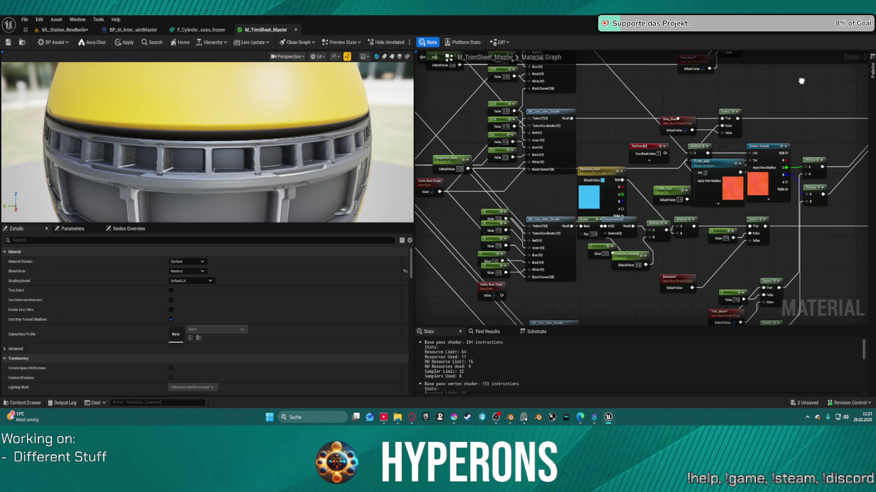
pyautogui.moveTo(801, 80)
pyautogui.mouseDown()
pyautogui.moveTo(675, 198)
pyautogui.moveTo(630, 212)
pyautogui.moveTo(506, 213)
pyautogui.mouseUp()
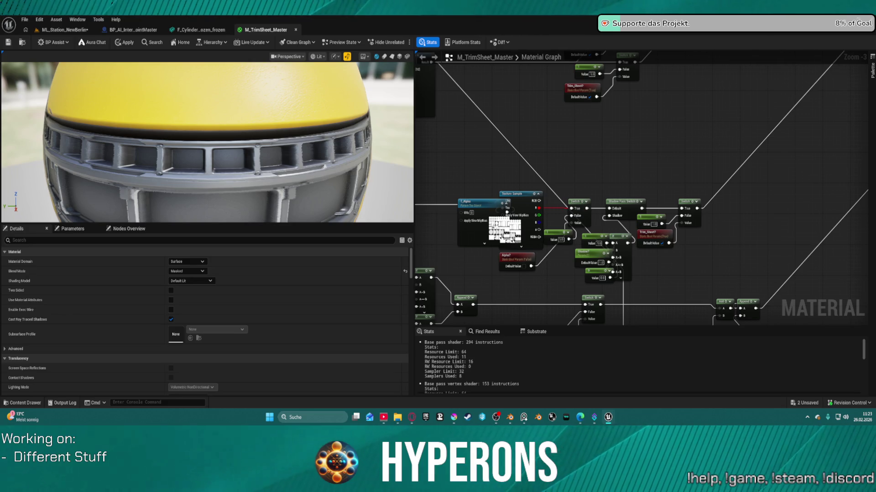
pyautogui.moveTo(507, 213)
pyautogui.mouseDown()
pyautogui.moveTo(451, 294)
pyautogui.moveTo(468, 428)
pyautogui.mouseUp()
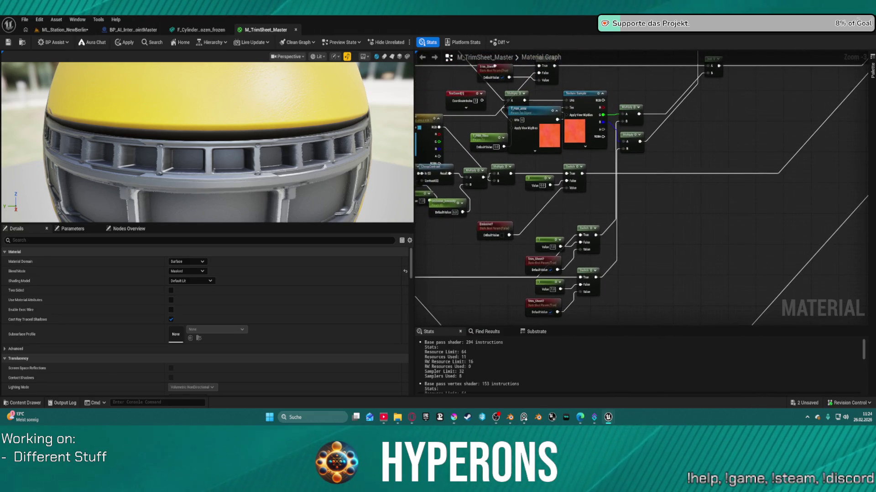
pyautogui.scroll(-2, 616, 152)
pyautogui.moveTo(616, 152); pyautogui.dragTo(753, 189)
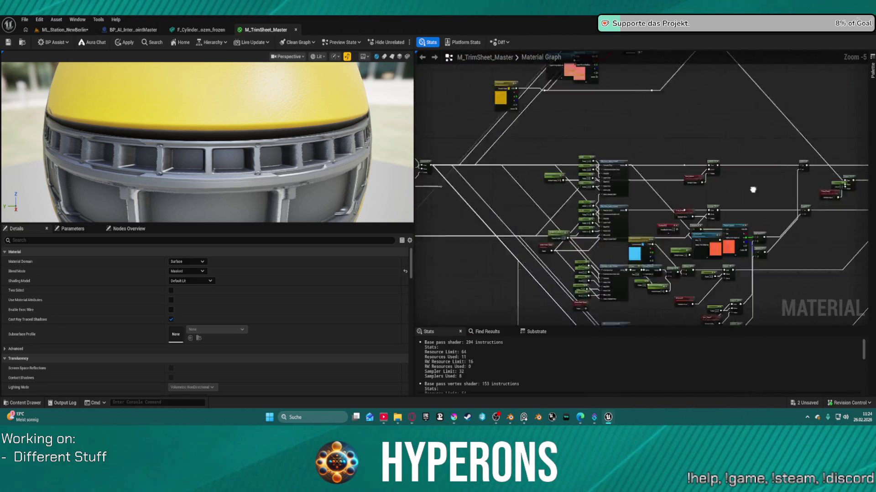
pyautogui.scroll(6, 476, 209)
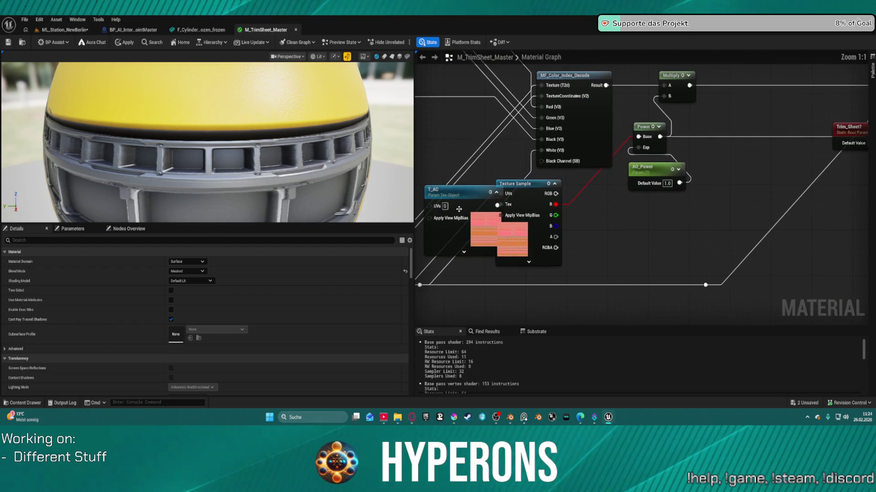
pyautogui.moveTo(618, 205)
pyautogui.mouseDown()
pyautogui.moveTo(651, 239)
pyautogui.moveTo(586, 131)
pyautogui.mouseUp()
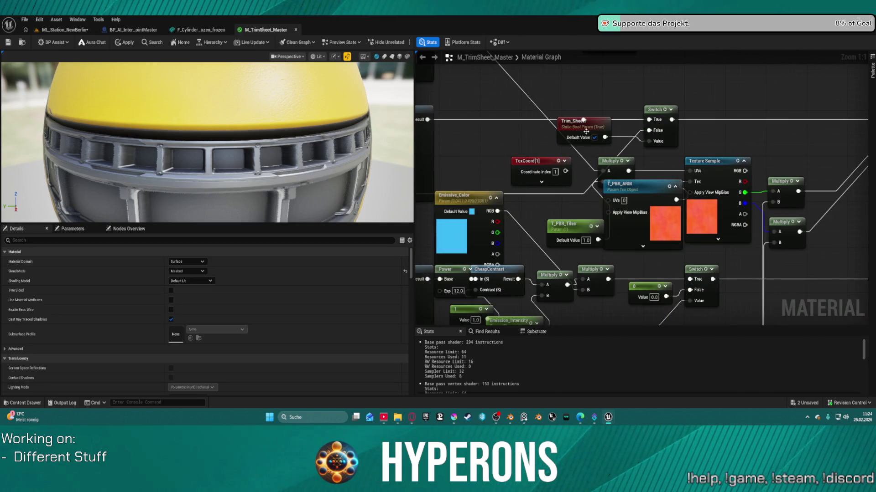
pyautogui.click(711, 163)
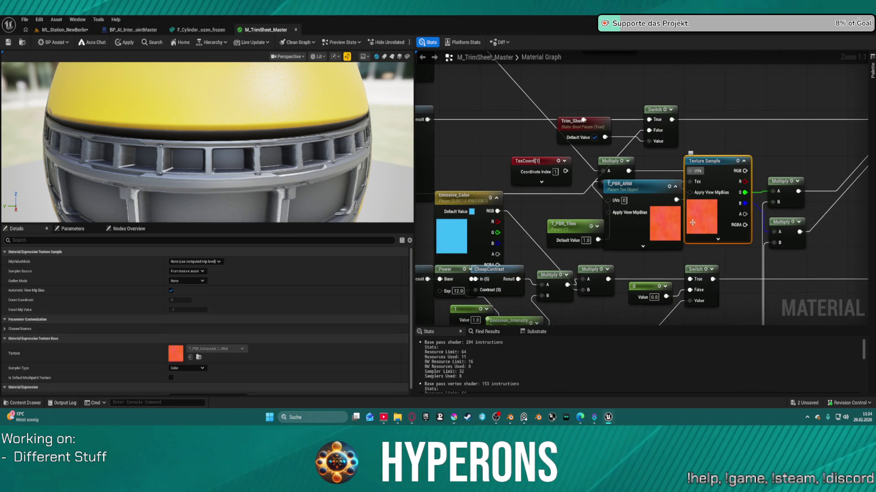
pyautogui.click(89, 29)
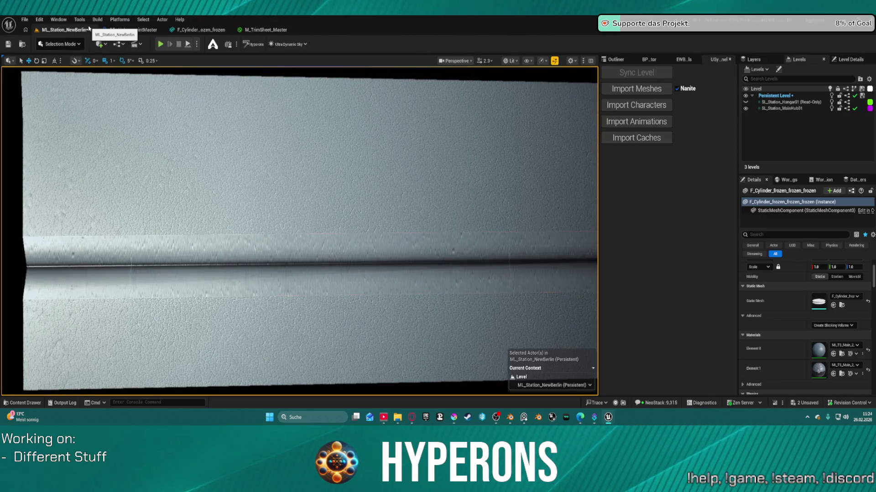
pyautogui.click(263, 31)
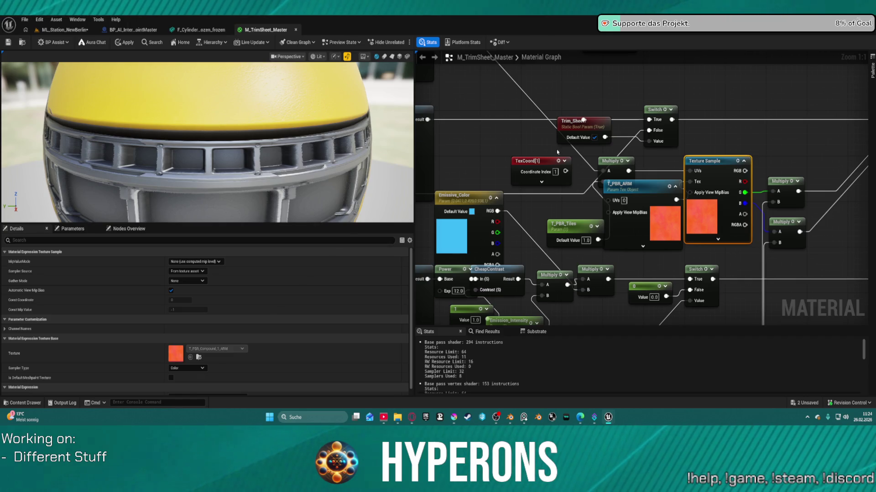
pyautogui.scroll(-7, 657, 157)
pyautogui.scroll(-5, 657, 157)
pyautogui.scroll(10, 592, 206)
pyautogui.moveTo(592, 206)
pyautogui.mouseDown()
pyautogui.moveTo(804, 254)
pyautogui.moveTo(798, 146)
pyautogui.moveTo(792, 157)
pyautogui.moveTo(805, 164)
pyautogui.moveTo(671, 148)
pyautogui.moveTo(835, 152)
pyautogui.moveTo(715, 159)
pyautogui.moveTo(740, 168)
pyautogui.mouseUp()
pyautogui.moveTo(470, 205); pyautogui.dragTo(422, 157)
pyautogui.scroll(-3, 785, 206)
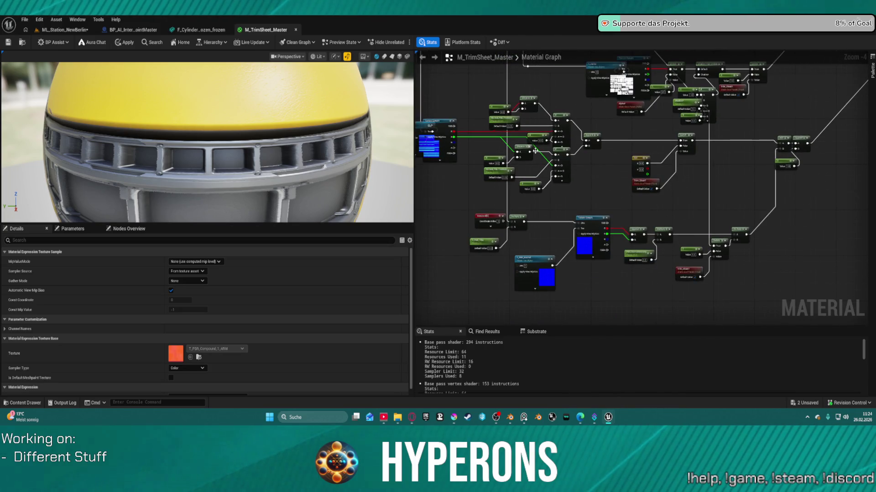
pyautogui.scroll(4, 784, 191)
pyautogui.moveTo(784, 192)
pyautogui.mouseDown()
pyautogui.moveTo(721, 236)
pyautogui.moveTo(675, 141)
pyautogui.moveTo(674, 71)
pyautogui.mouseUp()
pyautogui.moveTo(675, 205)
pyautogui.mouseDown()
pyautogui.moveTo(687, 141)
pyautogui.moveTo(723, 72)
pyautogui.mouseUp()
pyautogui.moveTo(638, 228)
pyautogui.mouseDown()
pyautogui.moveTo(651, 229)
pyautogui.moveTo(557, 58)
pyautogui.mouseUp()
pyautogui.scroll(-1, 652, 274)
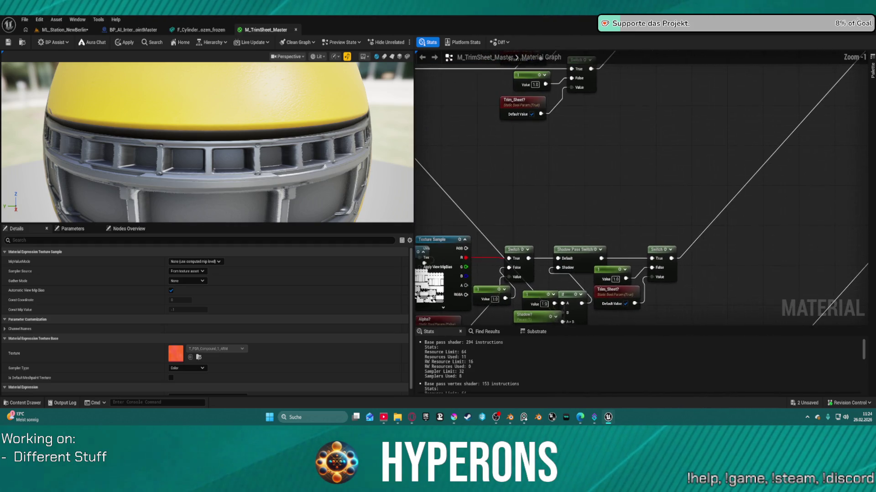
pyautogui.moveTo(785, 160); pyautogui.dragTo(786, 139)
pyautogui.scroll(-3, 553, 195)
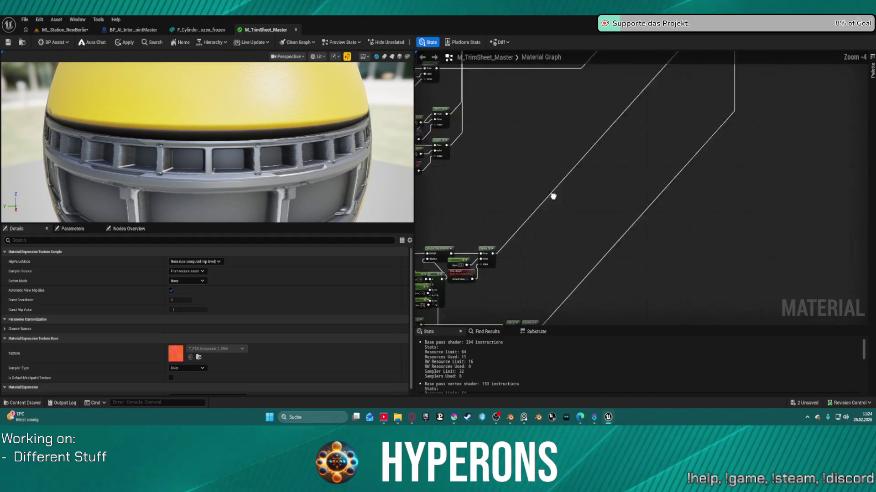
pyautogui.moveTo(609, 165)
pyautogui.mouseDown()
pyautogui.moveTo(621, 196)
pyautogui.moveTo(570, 168)
pyautogui.moveTo(597, 177)
pyautogui.mouseUp()
pyautogui.scroll(4, 597, 177)
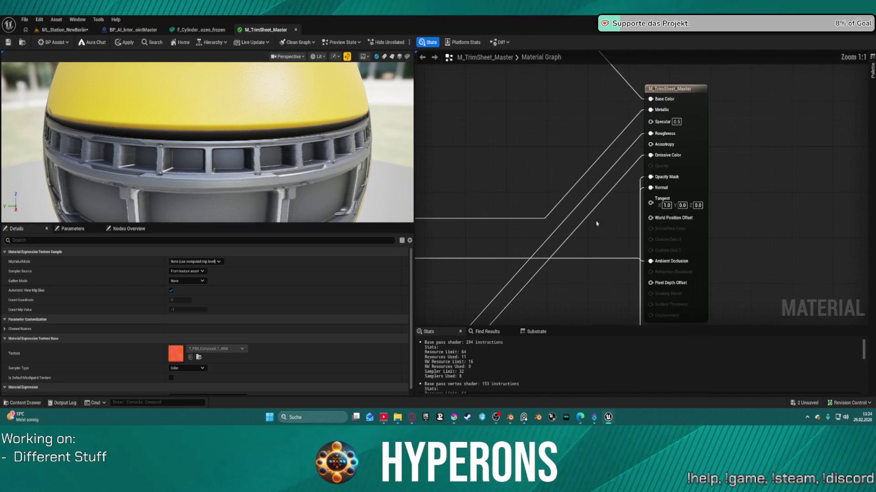
# Disconnect Ambient Occlusion, apply the material, and check the result in the station level.
pyautogui.keyDown('alt'); pyautogui.click(619, 259); pyautogui.keyUp('alt')
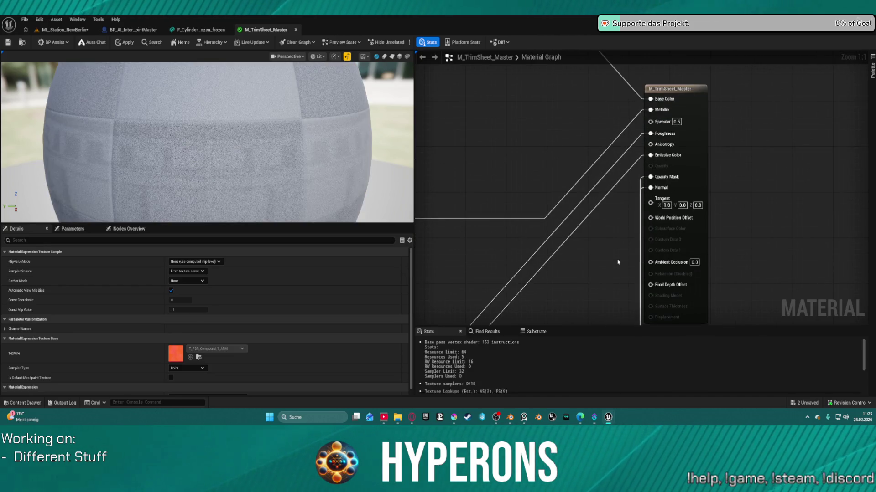
pyautogui.moveTo(571, 254); pyautogui.dragTo(738, 215)
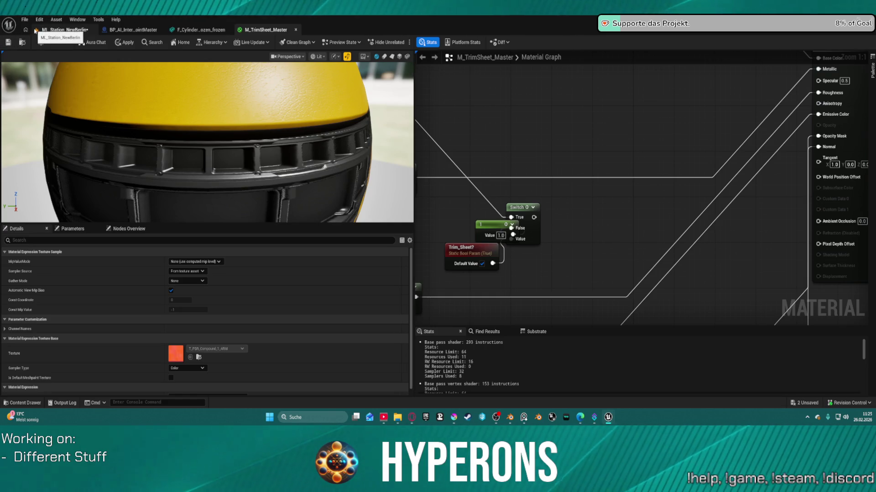
pyautogui.click(122, 42)
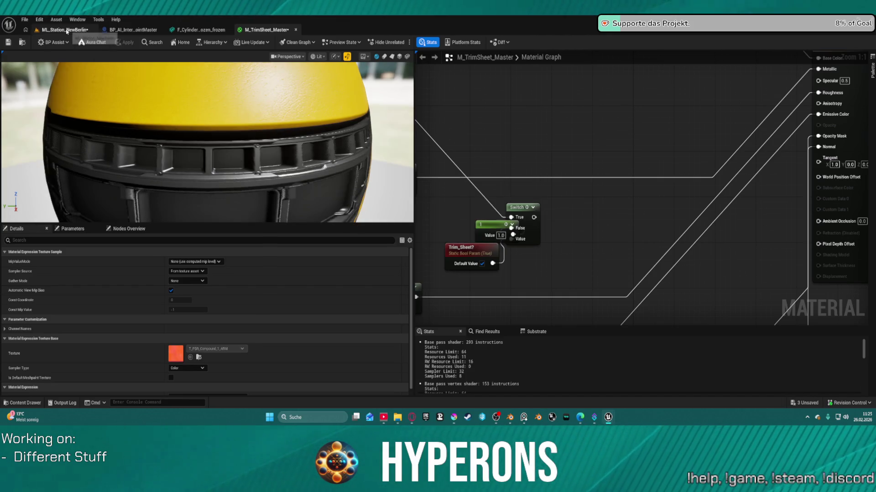
pyautogui.click(67, 30)
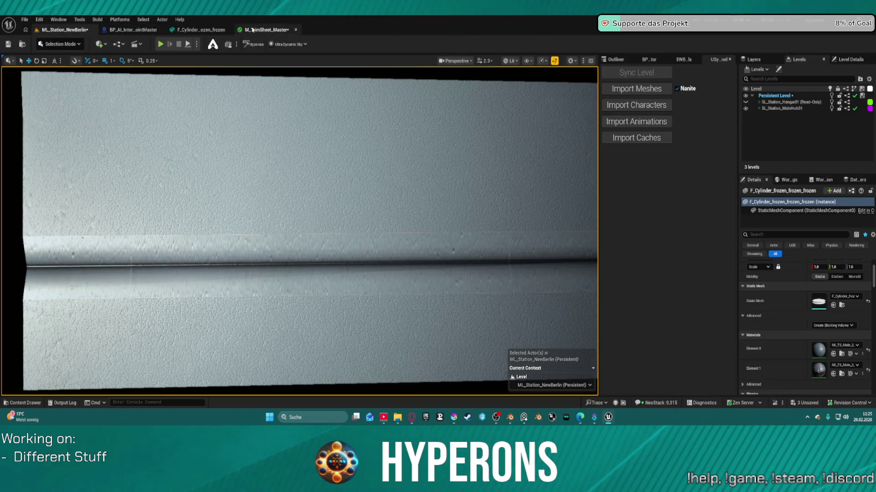
pyautogui.click(252, 30)
# Reconnect the Switch output to Ambient Occlusion and detach the Opacity Mask link.
pyautogui.moveTo(534, 217); pyautogui.dragTo(828, 224)
pyautogui.moveTo(757, 173); pyautogui.dragTo(613, 171)
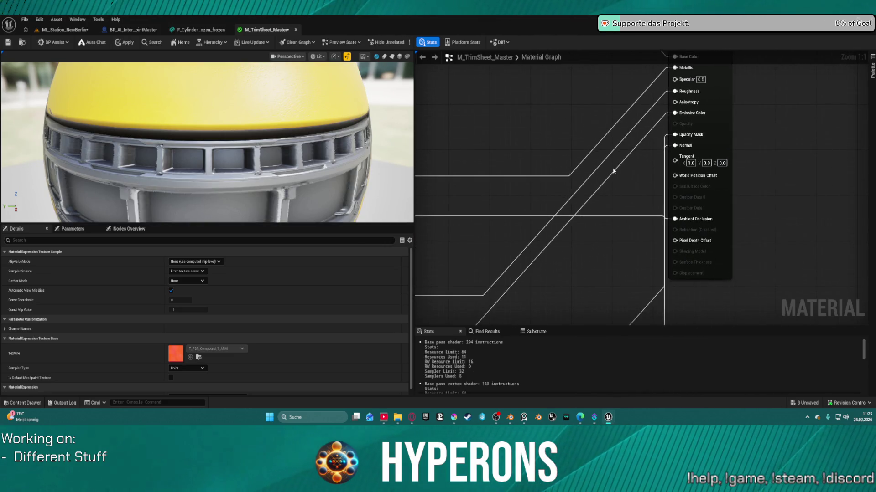
pyautogui.scroll(-3, 485, 107)
pyautogui.scroll(3, 650, 231)
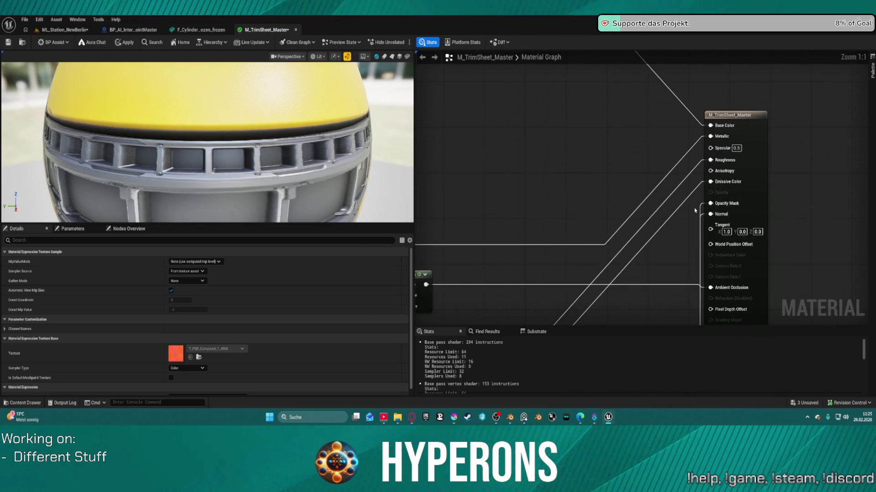
pyautogui.moveTo(703, 204); pyautogui.dragTo(655, 212)
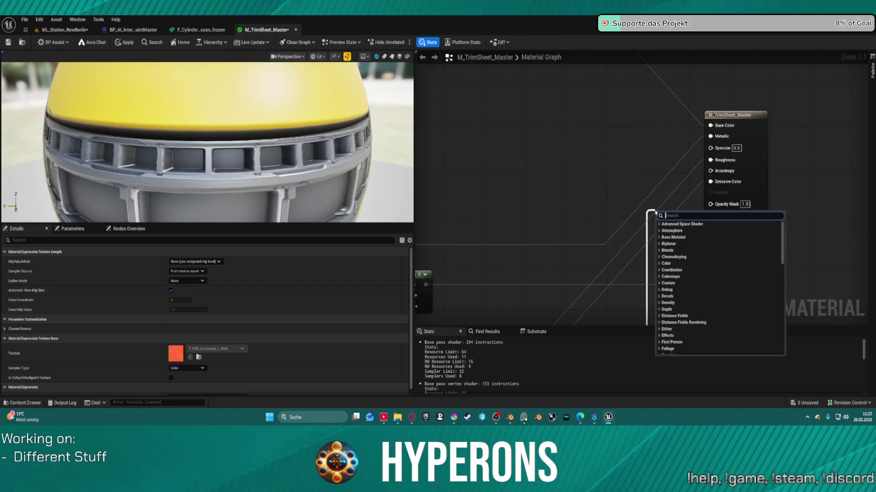
# Create a named reroute declaration and name it OpacityMask, correcting the typos.
pyautogui.write('rer')
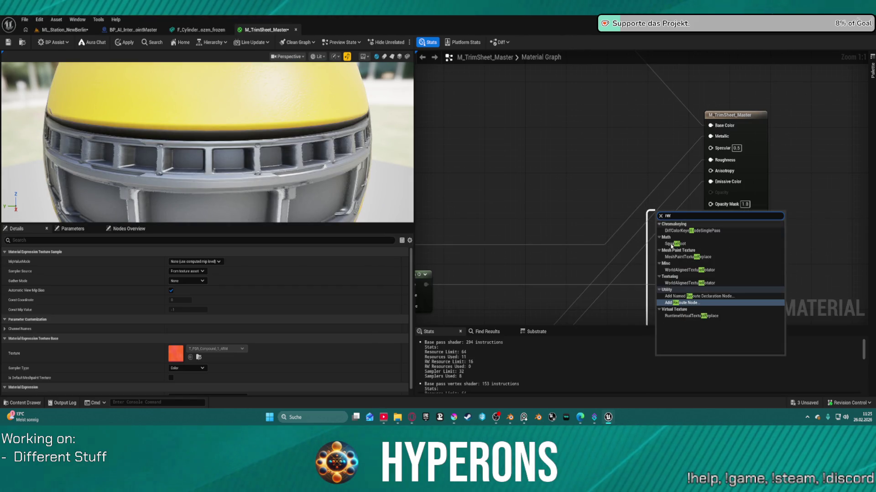
pyautogui.click(724, 296)
pyautogui.write('OP')
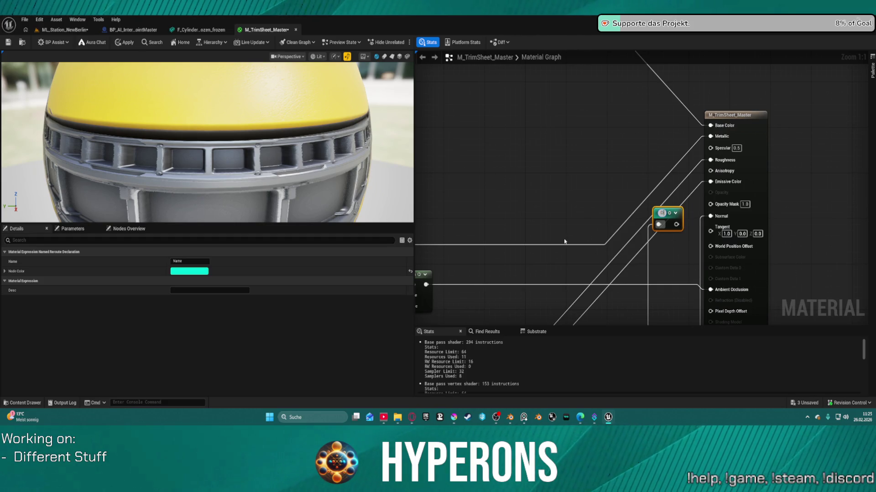
pyautogui.press('BackSpace')
pyautogui.press('BackSpace')
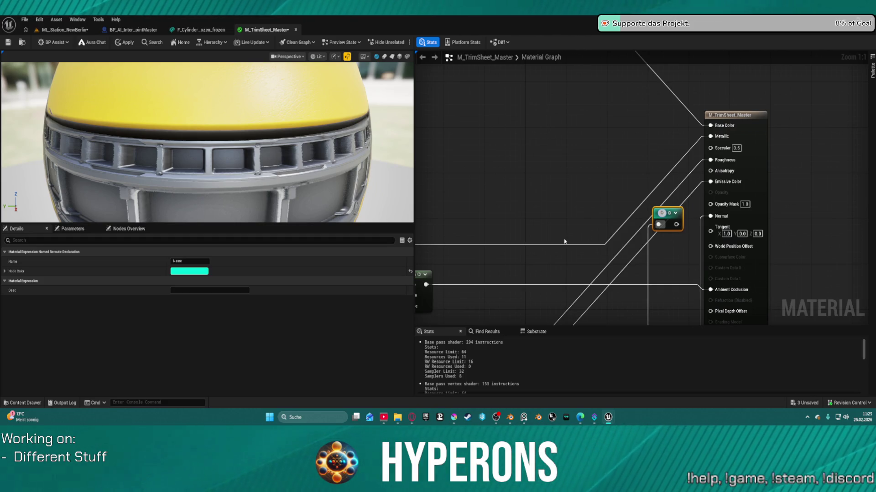
pyautogui.write('yMaks')
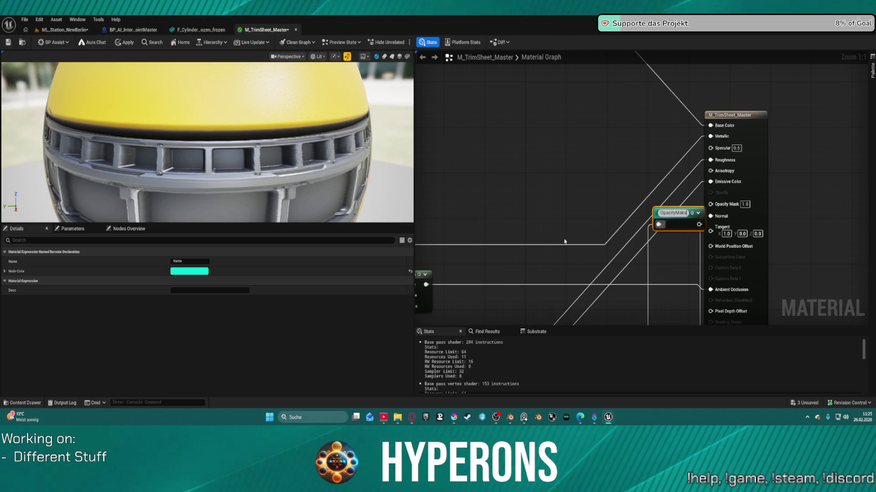
pyautogui.press('BackSpace')
pyautogui.press('BackSpace')
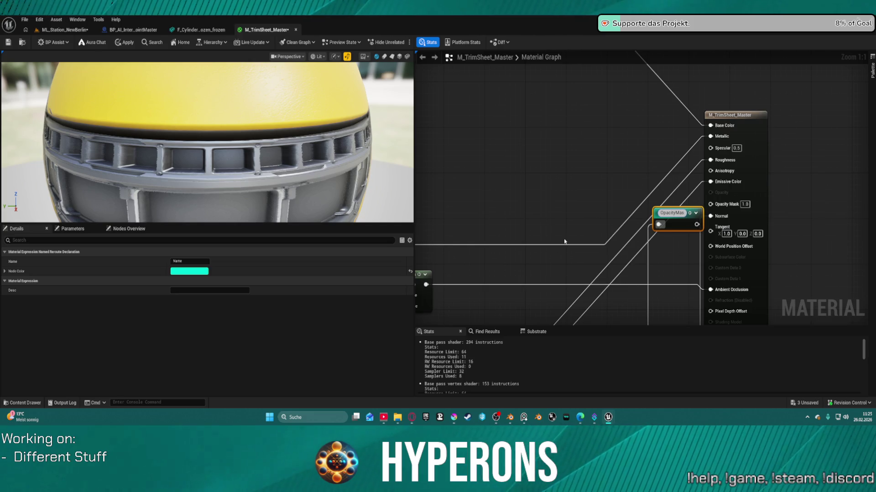
pyautogui.write('sk')
pyautogui.press('Return')
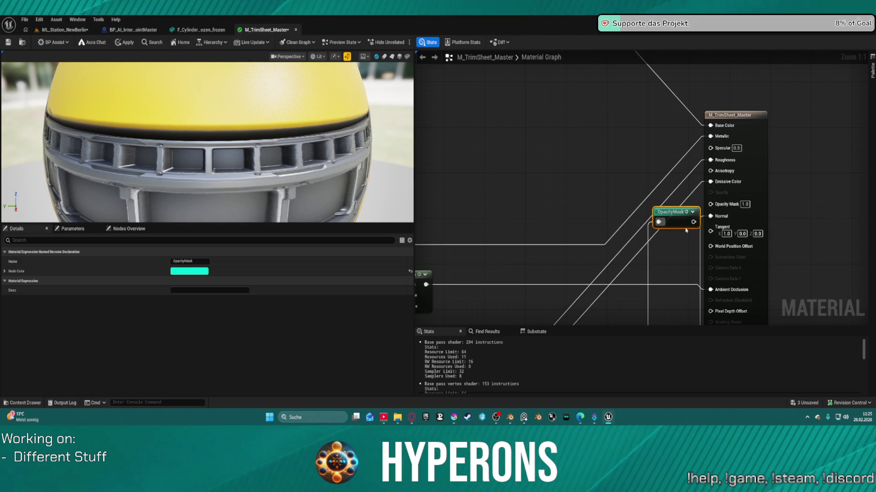
# Attach an OpacityMask reroute to the Opacity Mask pin and move the declaration near the Switch chain.
pyautogui.moveTo(682, 211)
pyautogui.mouseDown()
pyautogui.moveTo(661, 211)
pyautogui.moveTo(697, 201)
pyautogui.mouseUp()
pyautogui.write('opacit')
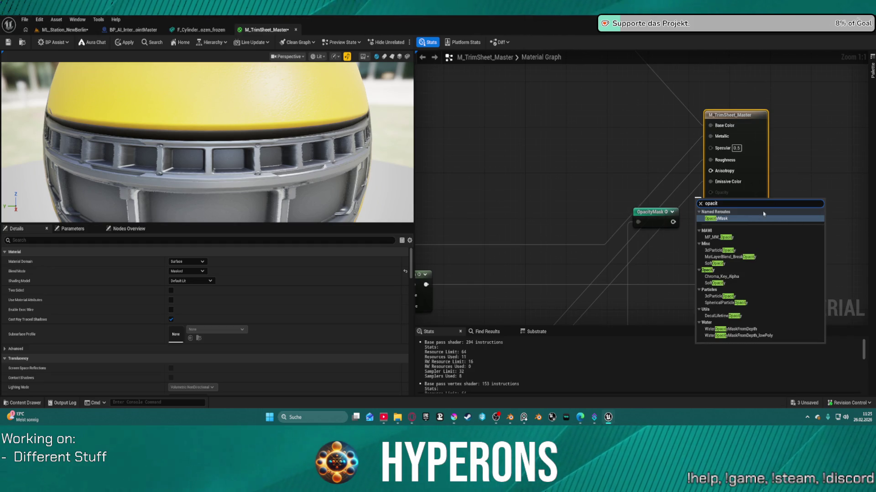
pyautogui.press('Return')
pyautogui.moveTo(658, 223)
pyautogui.mouseDown()
pyautogui.moveTo(621, 319)
pyautogui.moveTo(606, 322)
pyautogui.moveTo(766, 254)
pyautogui.moveTo(865, 234)
pyautogui.moveTo(806, 238)
pyautogui.mouseUp()
pyautogui.scroll(-2, 835, 209)
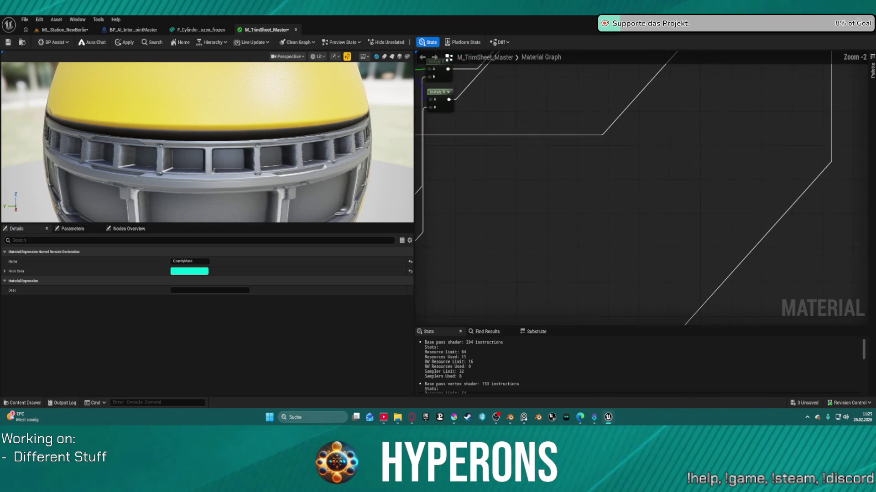
# Apply the material, detach the OpacityMask reroute from Opacity Mask, and check the station level.
pyautogui.click(124, 43)
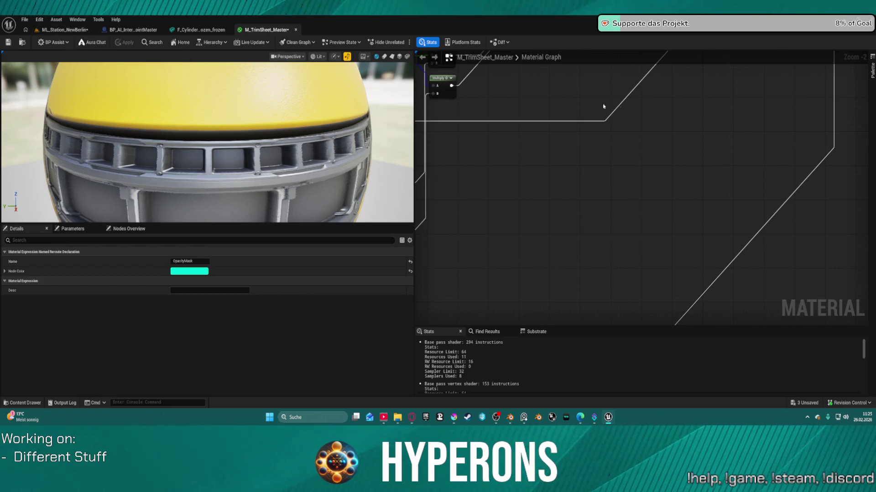
pyautogui.moveTo(768, 99)
pyautogui.mouseDown()
pyautogui.moveTo(553, 295)
pyautogui.moveTo(613, 130)
pyautogui.moveTo(559, 132)
pyautogui.mouseUp()
pyautogui.click(609, 136)
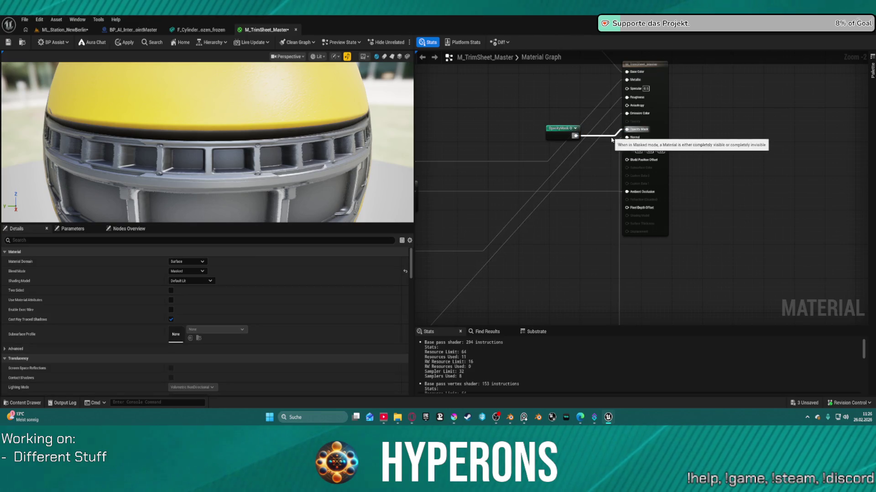
pyautogui.keyDown('alt'); pyautogui.click(626, 129); pyautogui.keyUp('alt')
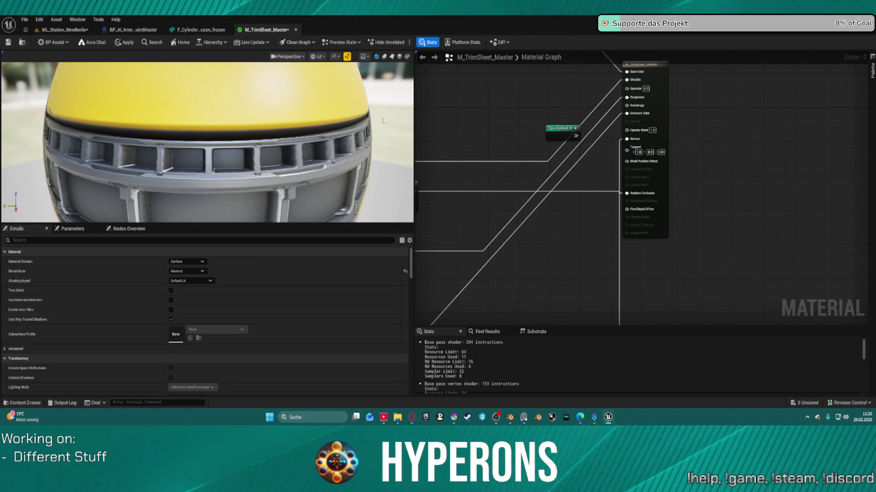
pyautogui.click(119, 42)
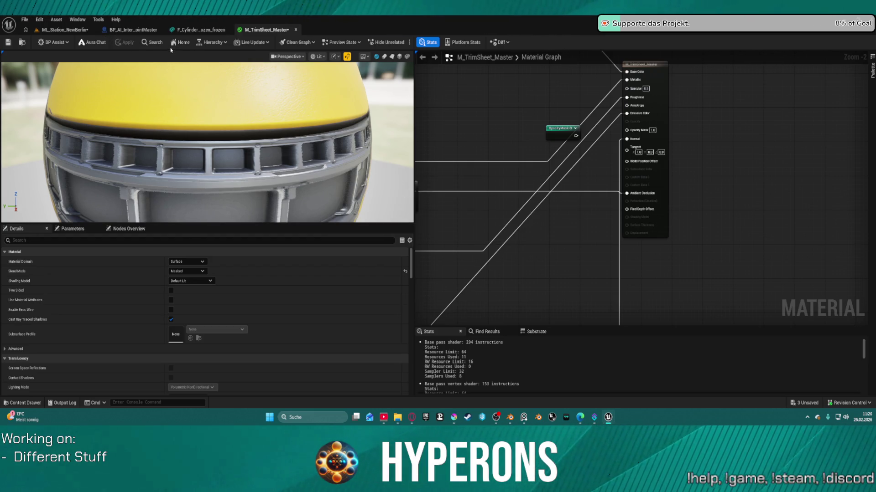
pyautogui.click(65, 36)
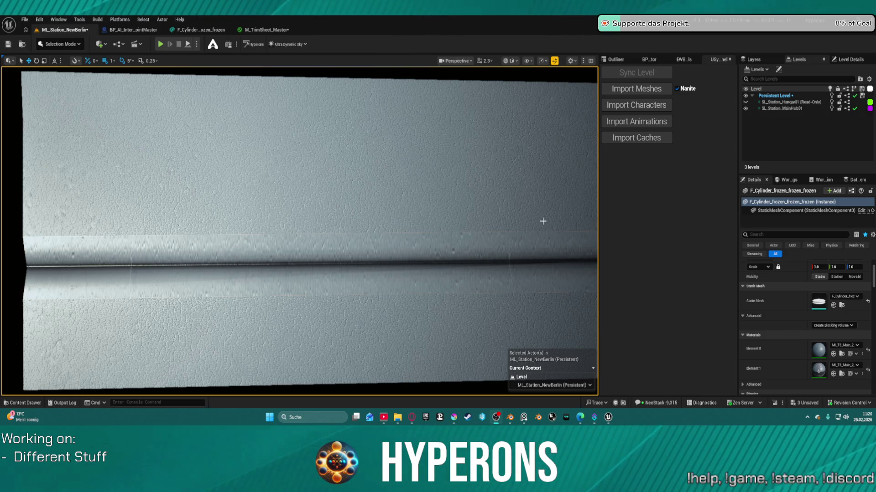
# Reconnect the OpacityMask reroute to the output's Opacity Mask input and move it lower.
pyautogui.click(259, 30)
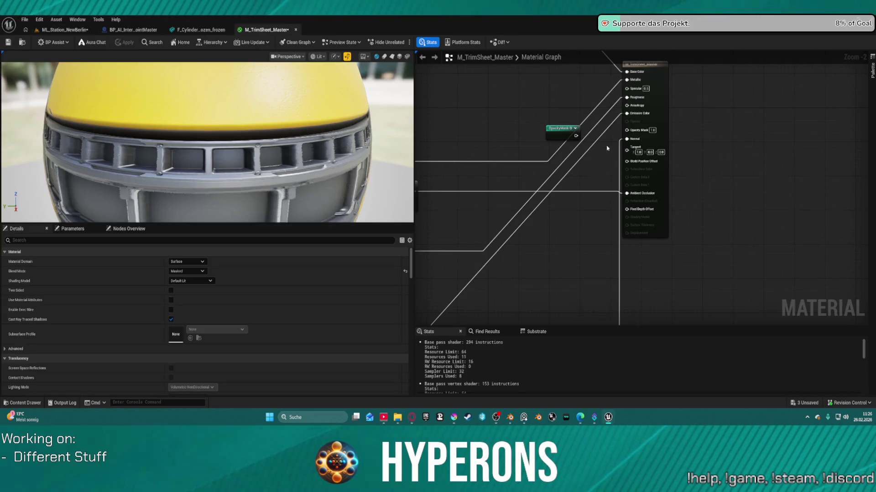
pyautogui.moveTo(575, 135)
pyautogui.mouseDown()
pyautogui.moveTo(637, 191)
pyautogui.moveTo(627, 130)
pyautogui.mouseUp()
pyautogui.click(658, 120)
pyautogui.moveTo(565, 129); pyautogui.dragTo(589, 176)
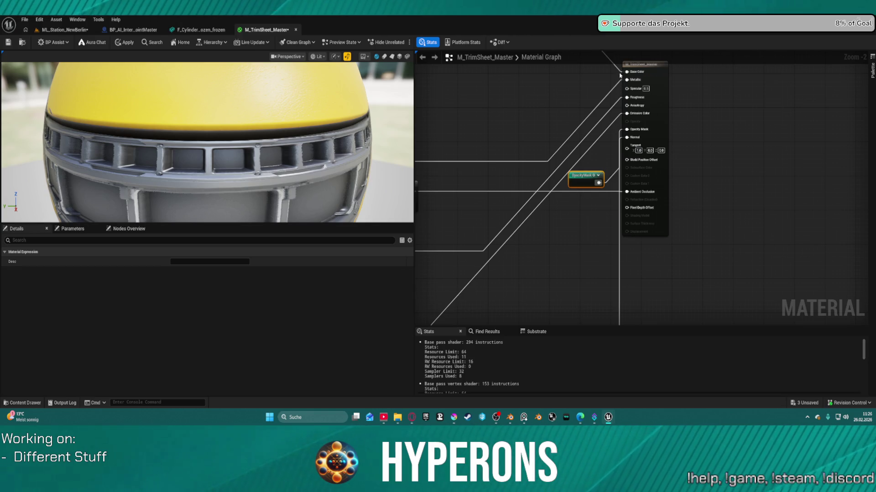
pyautogui.scroll(-5, 674, 121)
pyautogui.scroll(3, 796, 193)
pyautogui.moveTo(796, 193)
pyautogui.mouseDown()
pyautogui.moveTo(735, 186)
pyautogui.moveTo(847, 193)
pyautogui.moveTo(821, 179)
pyautogui.moveTo(774, 178)
pyautogui.mouseUp()
pyautogui.scroll(1, 735, 185)
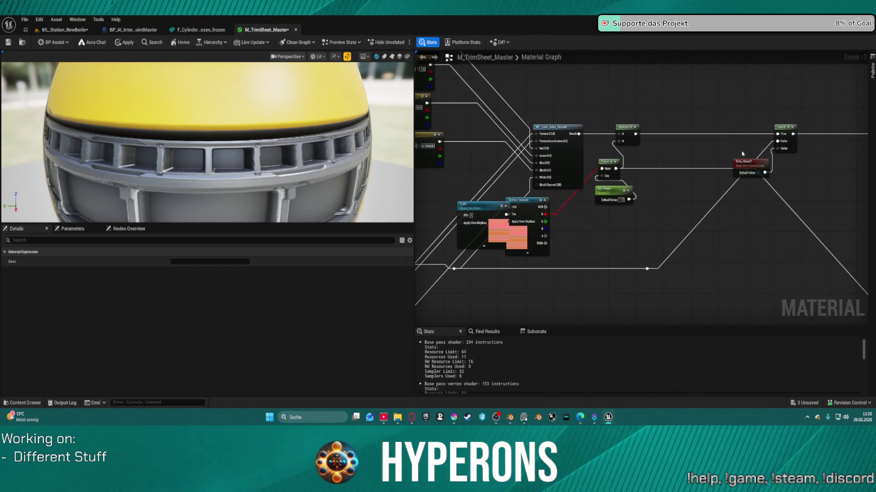
# Inspect the Trim_Sheet? switch and rearrange the T_AC, Texture Sample and Constant3Vector nodes.
pyautogui.click(746, 173)
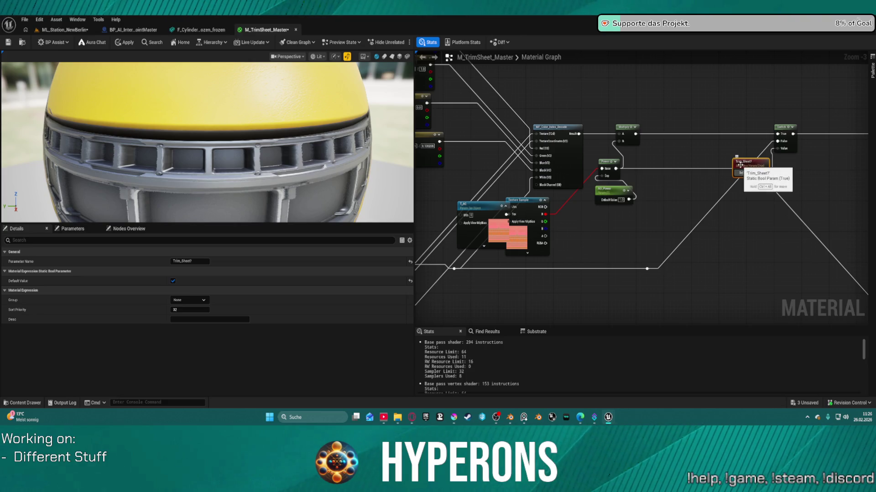
pyautogui.click(720, 137)
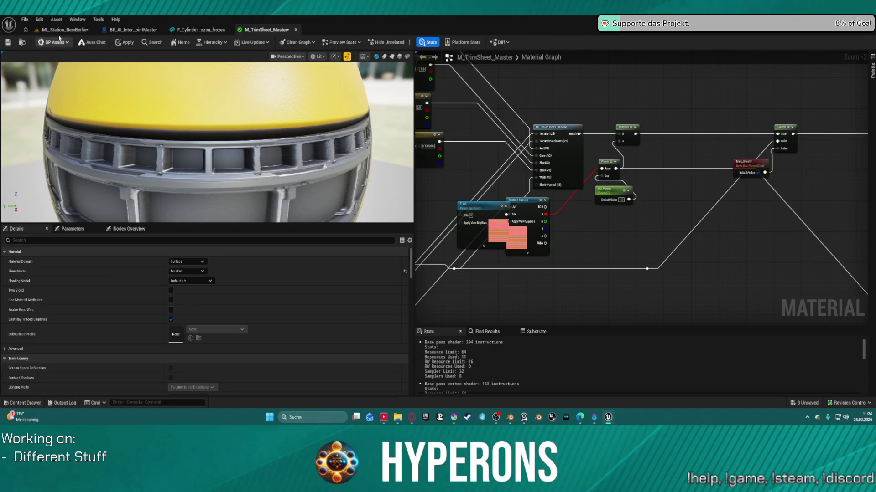
pyautogui.click(59, 34)
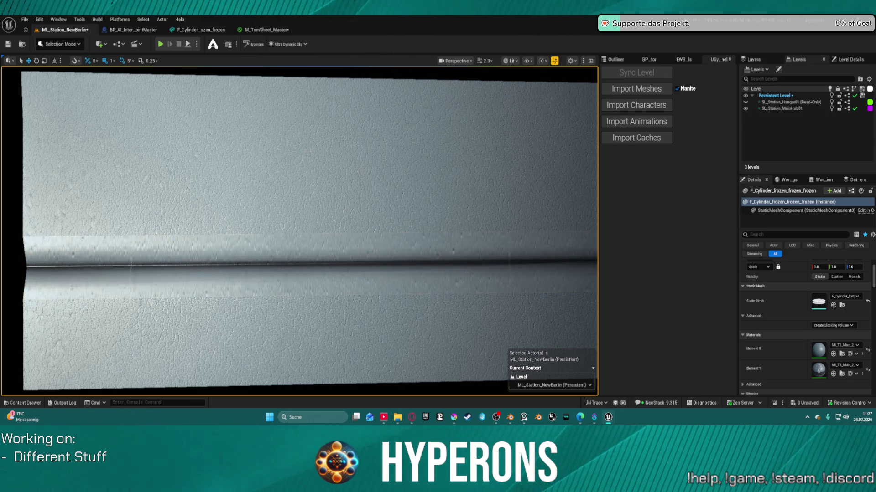
pyautogui.click(280, 29)
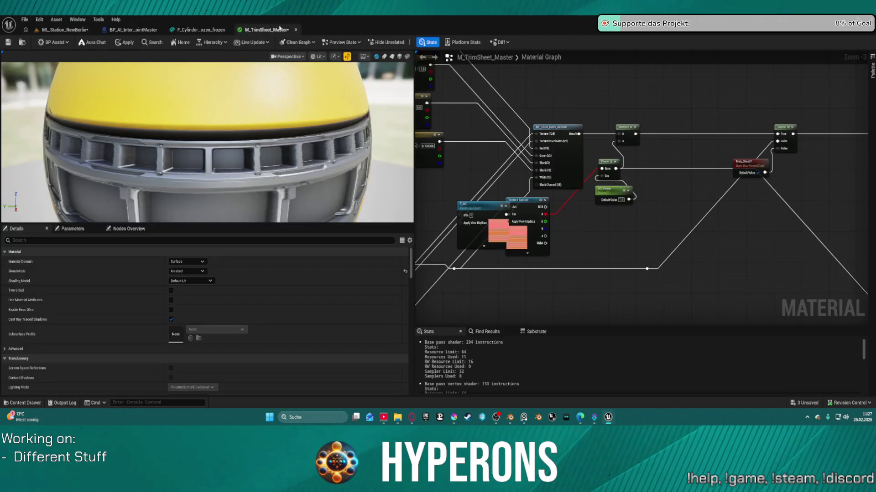
pyautogui.moveTo(473, 204)
pyautogui.mouseDown()
pyautogui.moveTo(469, 256)
pyautogui.moveTo(484, 238)
pyautogui.moveTo(438, 192)
pyautogui.moveTo(516, 186)
pyautogui.mouseUp()
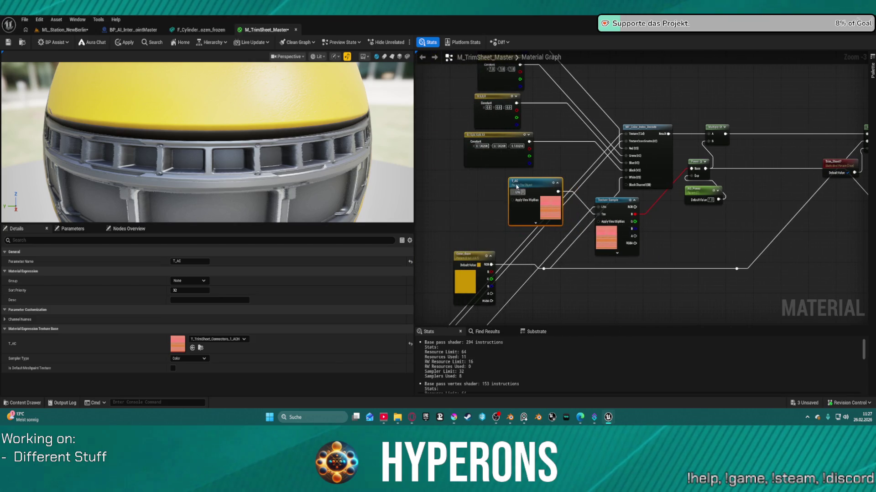
pyautogui.moveTo(620, 211)
pyautogui.mouseDown()
pyautogui.moveTo(620, 218)
pyautogui.moveTo(641, 218)
pyautogui.mouseUp()
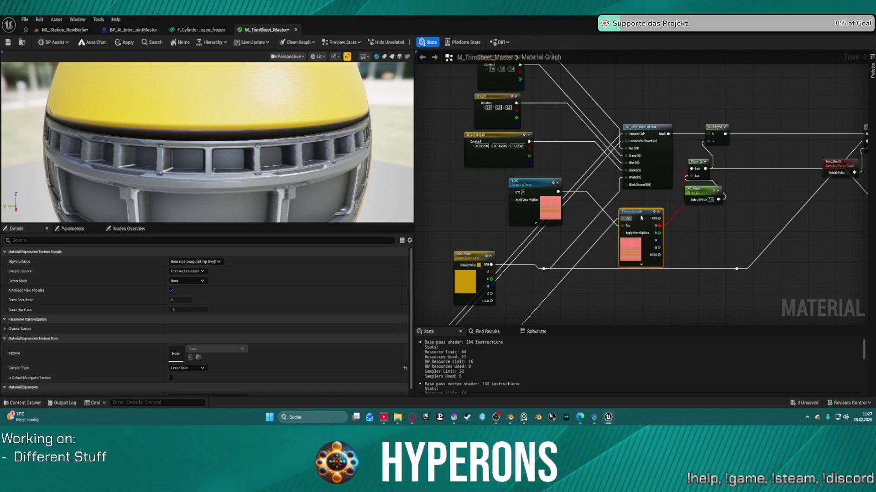
pyautogui.moveTo(507, 137); pyautogui.dragTo(507, 141)
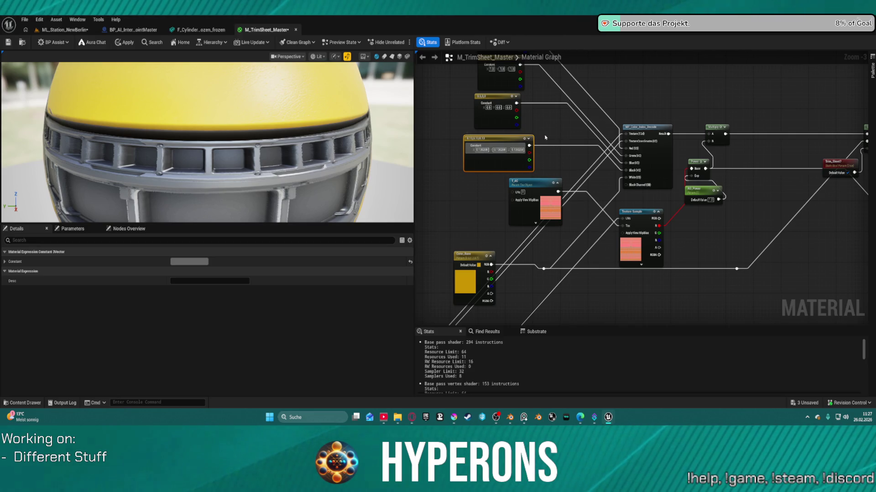
# Wire a new black Constant3Vector into the decode node's input, then close the material editor.
pyautogui.click(611, 85)
pyautogui.moveTo(651, 93)
pyautogui.mouseDown()
pyautogui.moveTo(675, 107)
pyautogui.moveTo(570, 108)
pyautogui.mouseUp()
pyautogui.moveTo(615, 175); pyautogui.dragTo(516, 104)
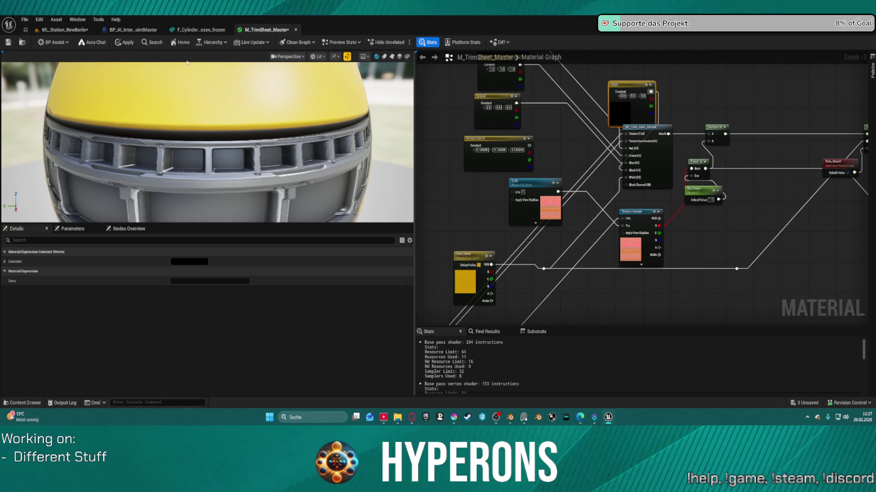
pyautogui.middleClick(251, 30)
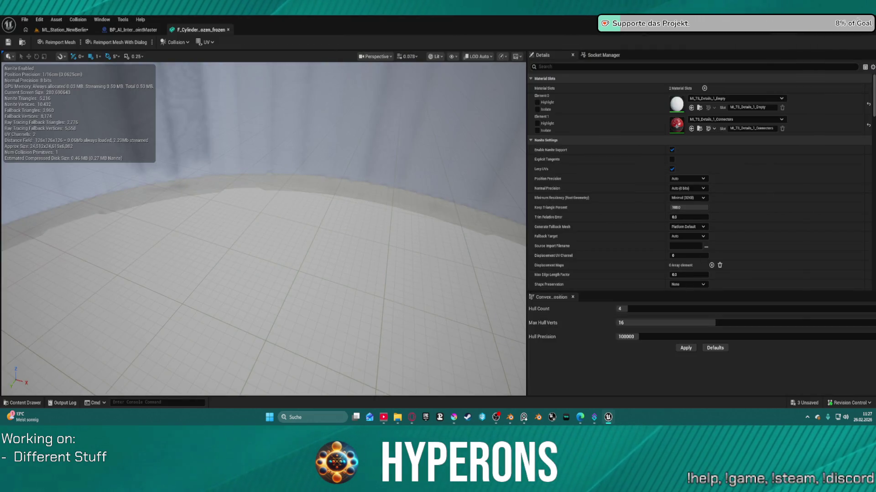
# Return to the ML_Station_NewBerlin level and undo the last Create Pin Link.
pyautogui.click(65, 29)
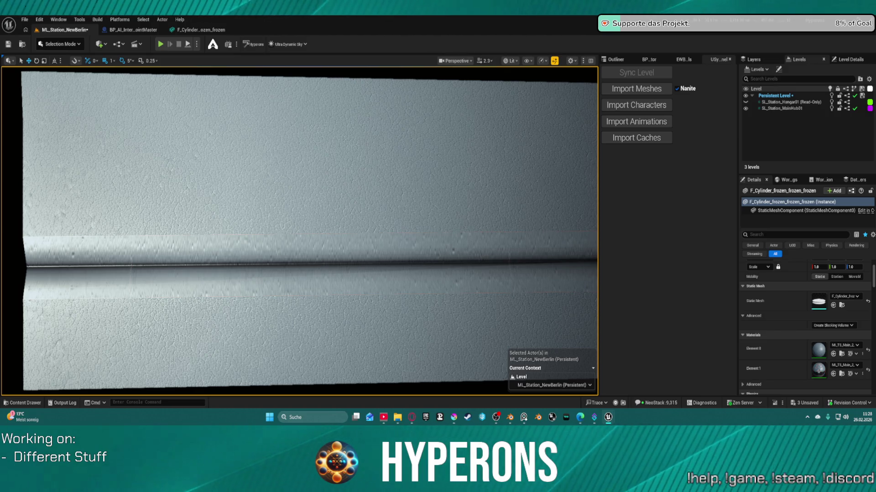
pyautogui.hotkey('ctrl', 'z')
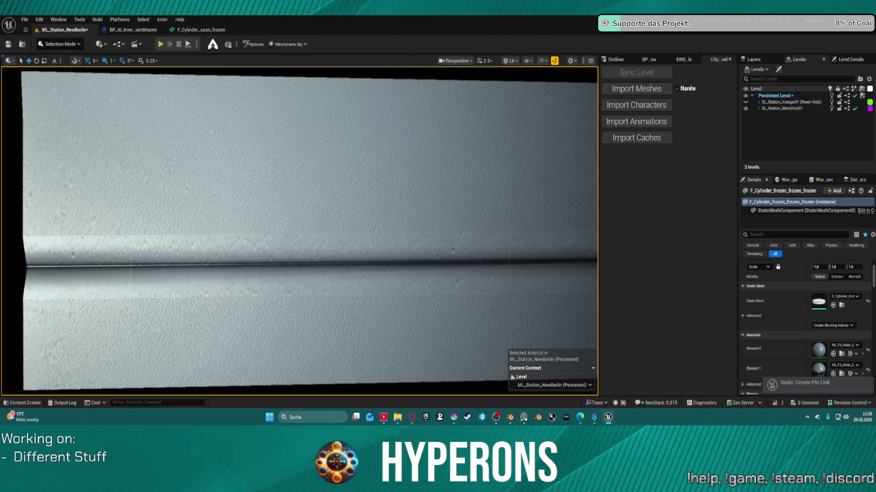
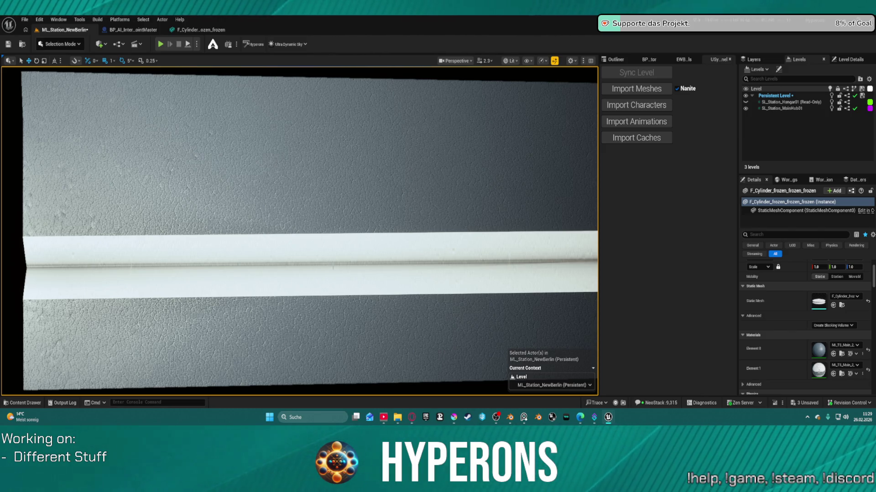
# Zoom in on the frozen cylinder's seam and collapse its Materials section in Details.
pyautogui.scroll(-5, 351, 292)
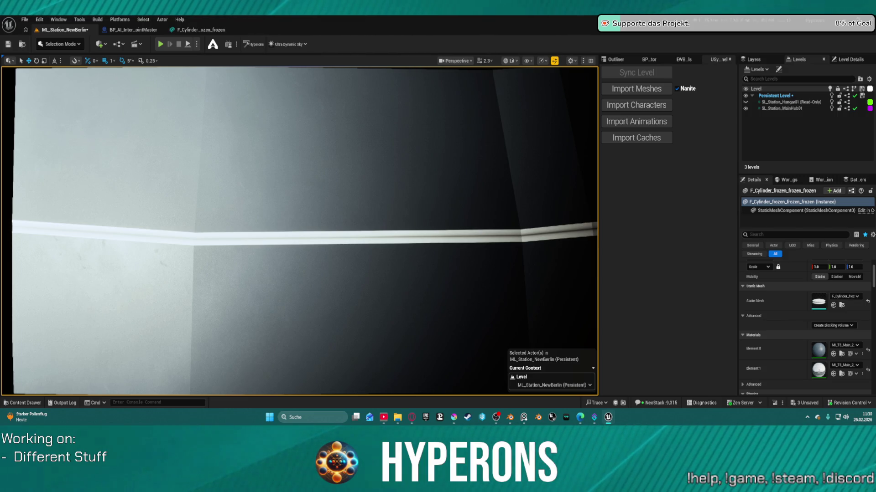
pyautogui.click(753, 335)
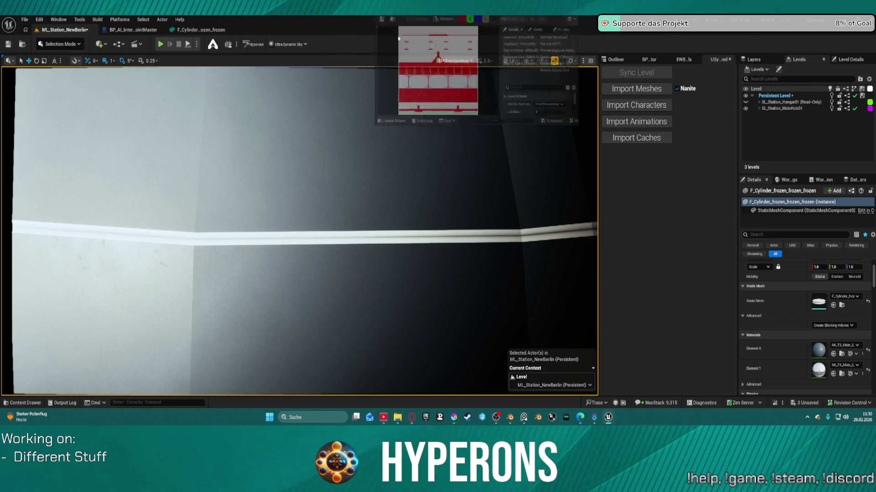
# Zoom in and out on the red-and-white trim sheet texture preview.
pyautogui.scroll(3, 277, 84)
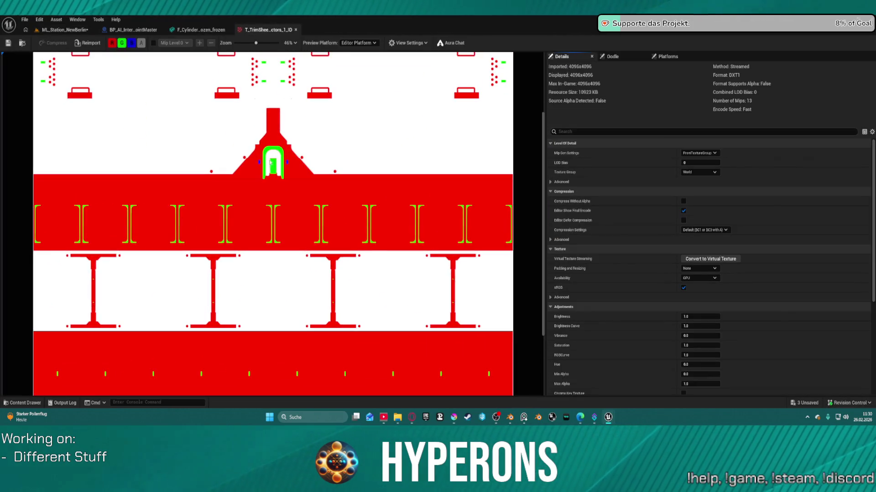
pyautogui.scroll(2, 256, 201)
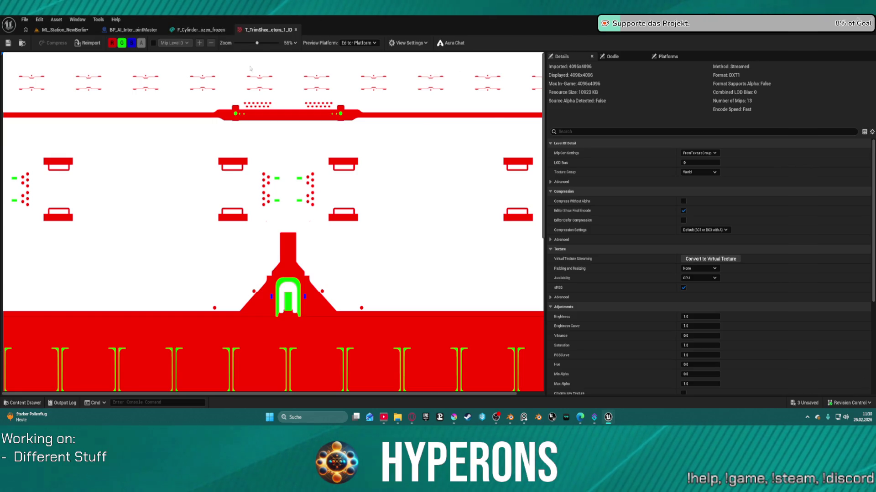
pyautogui.scroll(-3, 338, 163)
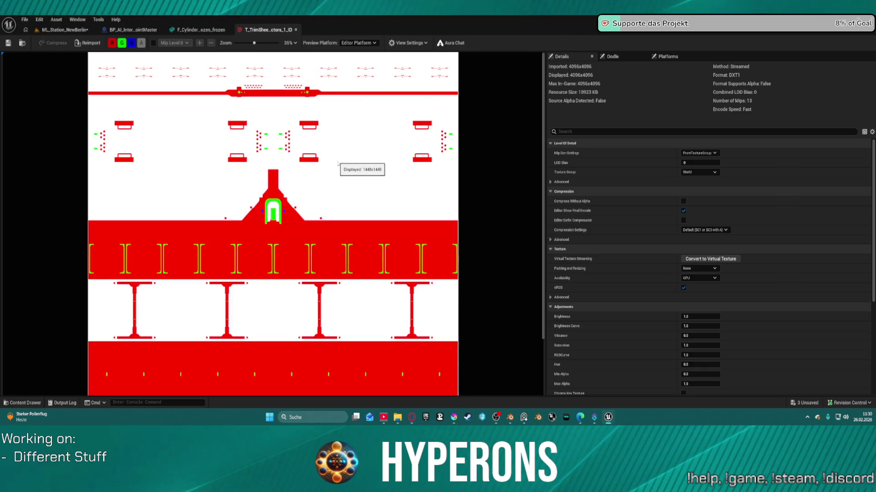
# Close the trim sheet texture and go back to the ML_Station_NewBerlin level.
pyautogui.click(296, 30)
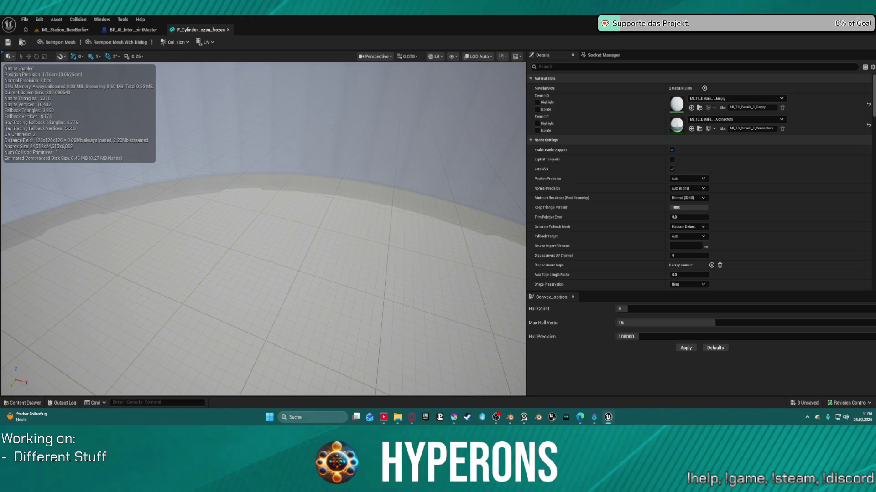
pyautogui.click(133, 30)
pyautogui.click(63, 32)
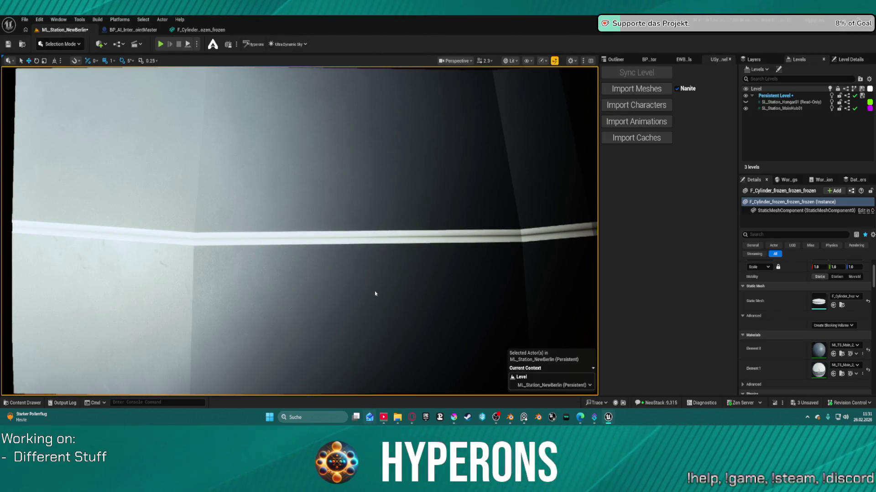
# Zoom and orbit around the frozen cylinder, then cut it from ML_Station_NewBerlin.
pyautogui.scroll(5, 351, 237)
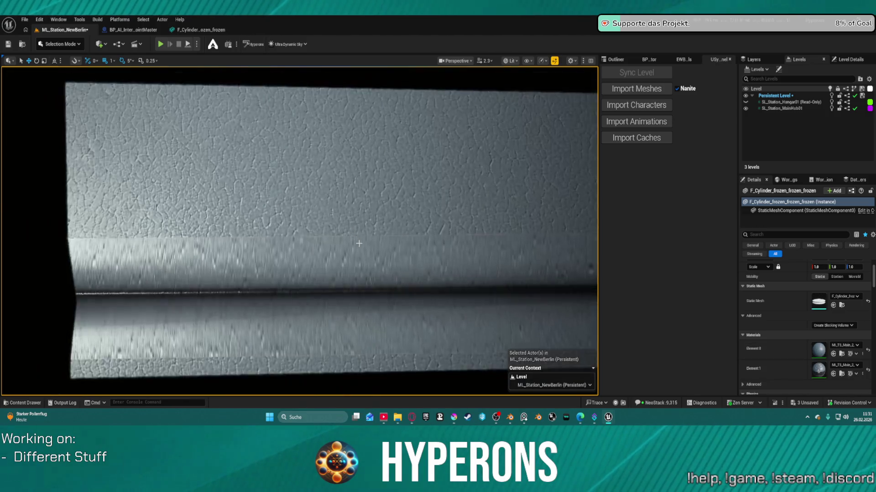
pyautogui.scroll(2, 358, 243)
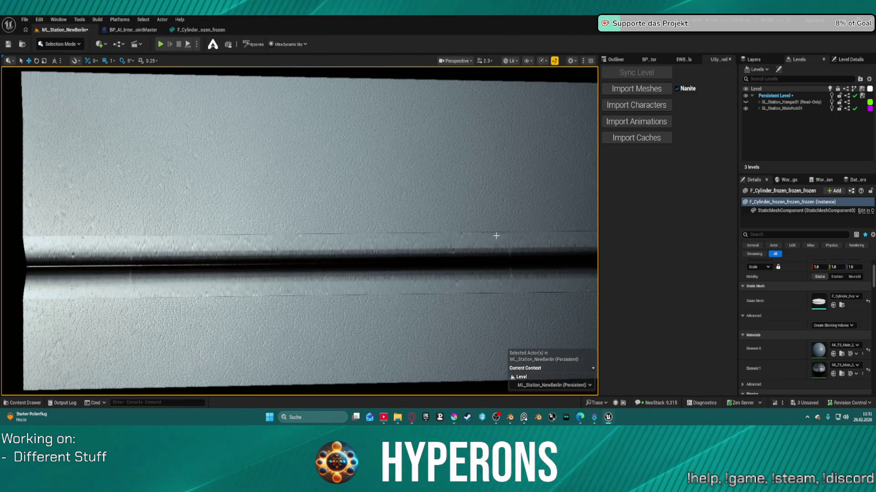
pyautogui.scroll(-5, 478, 255)
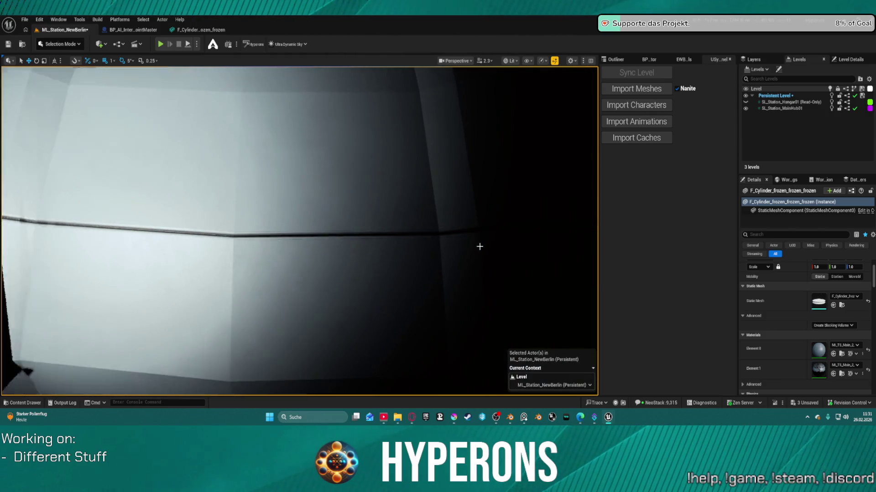
pyautogui.scroll(2, 477, 240)
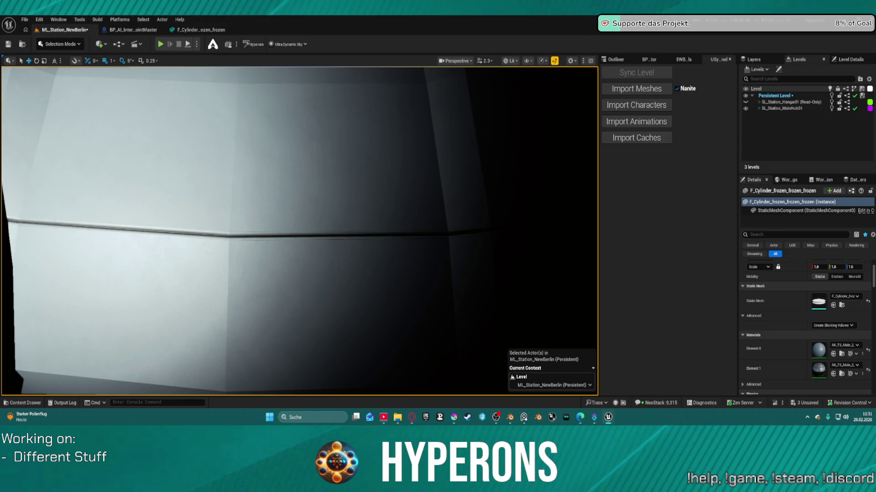
pyautogui.scroll(2, 283, 237)
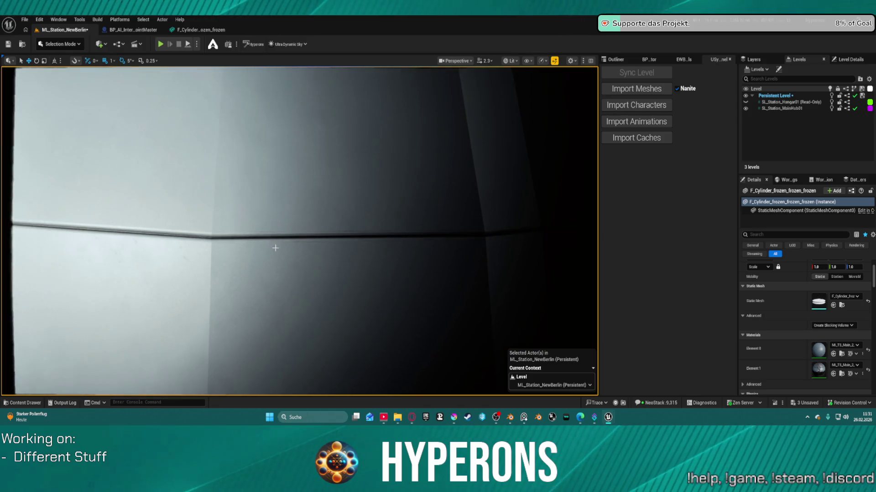
pyautogui.scroll(3, 275, 248)
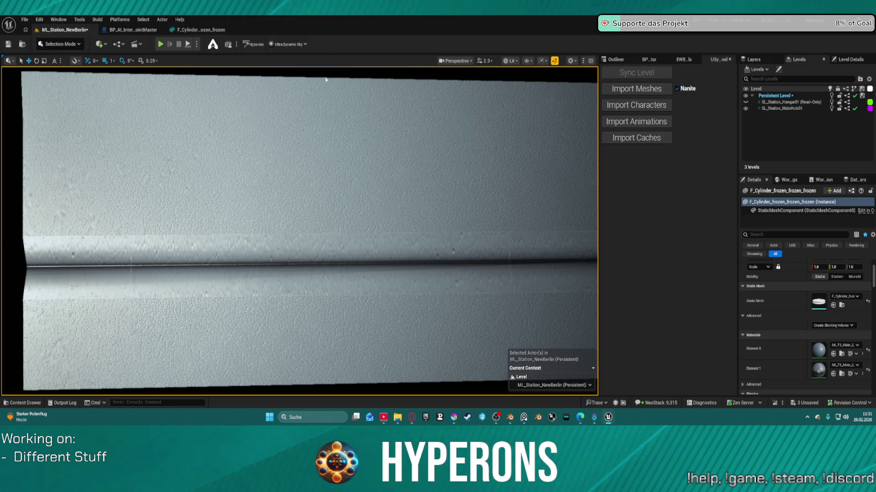
pyautogui.scroll(-1, 360, 133)
pyautogui.moveTo(355, 275); pyautogui.dragTo(550, 208)
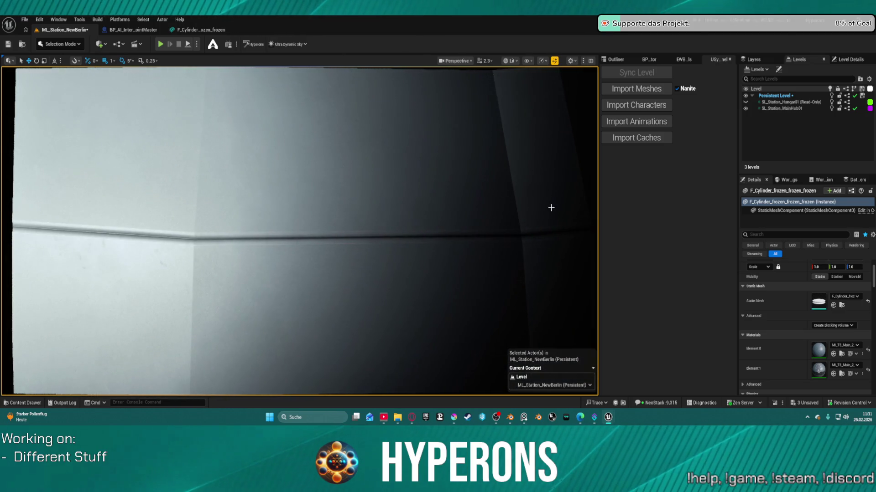
pyautogui.scroll(-5, 426, 198)
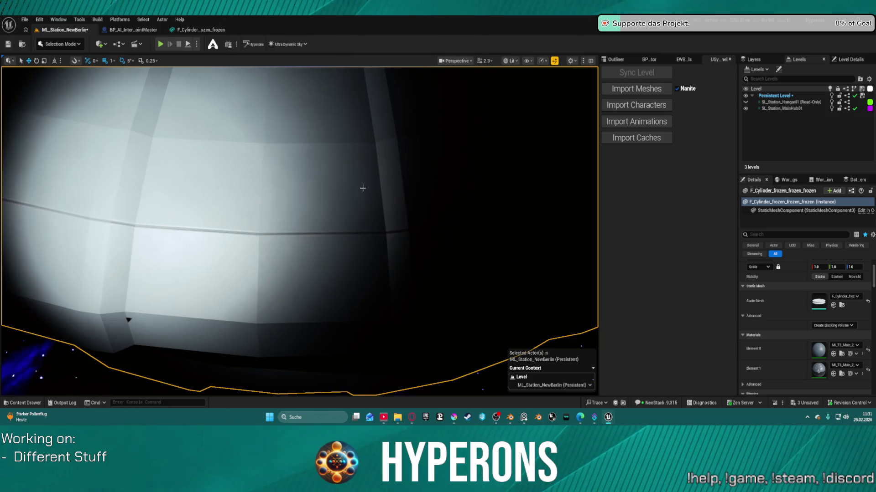
pyautogui.scroll(-3, 363, 189)
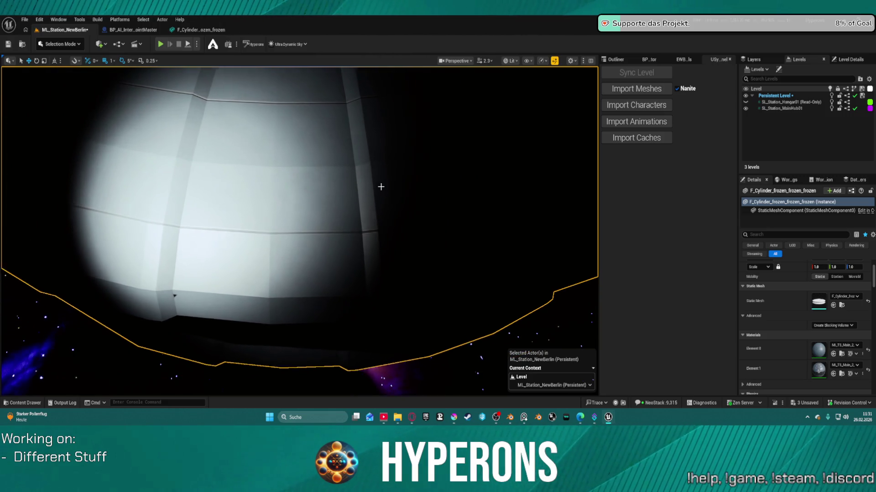
pyautogui.moveTo(387, 187)
pyautogui.mouseDown()
pyautogui.moveTo(456, 185)
pyautogui.moveTo(458, 151)
pyautogui.moveTo(451, 173)
pyautogui.moveTo(449, 155)
pyautogui.moveTo(377, 191)
pyautogui.mouseUp()
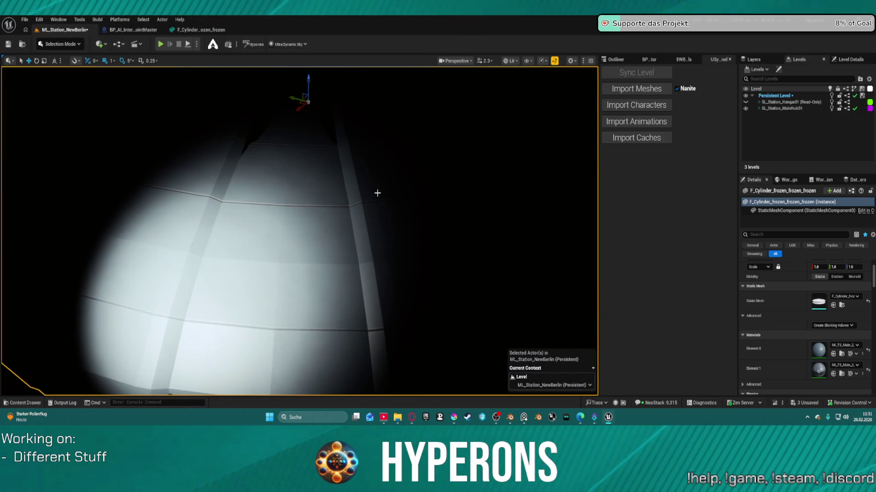
pyautogui.press('Delete')
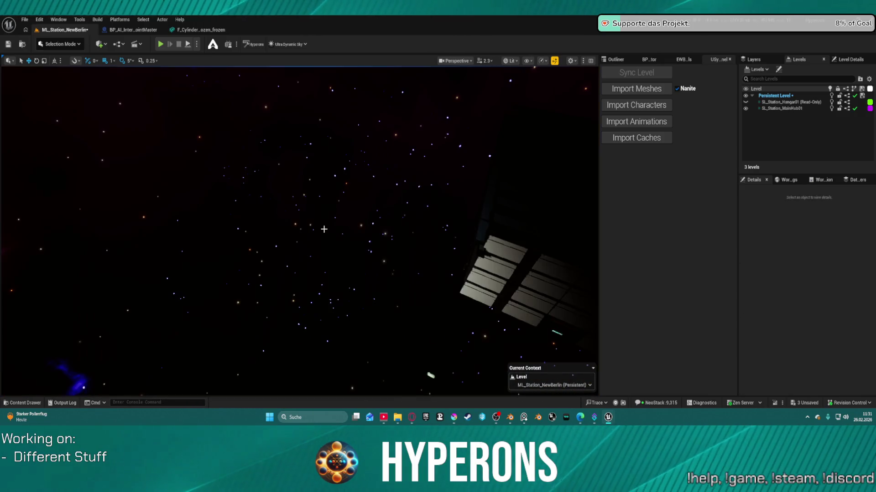
# Find the SpotLight actor in the Outliner and delete it.
pyautogui.click(23, 20)
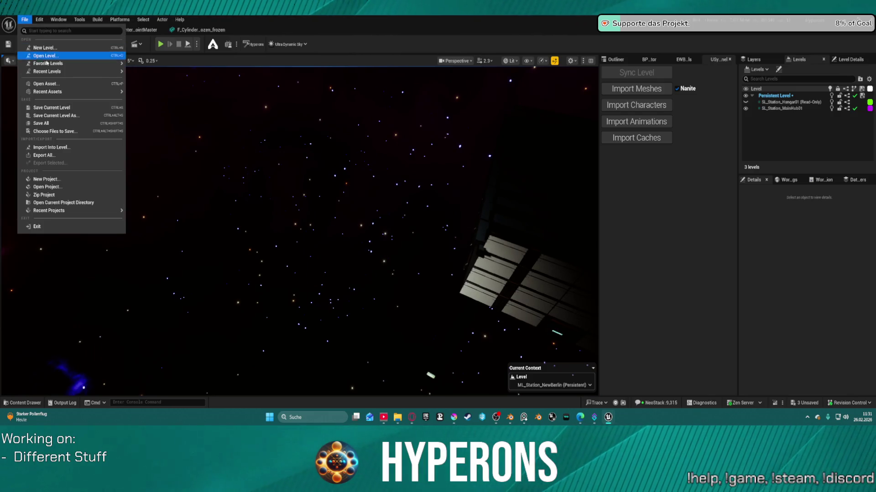
pyautogui.moveTo(78, 71)
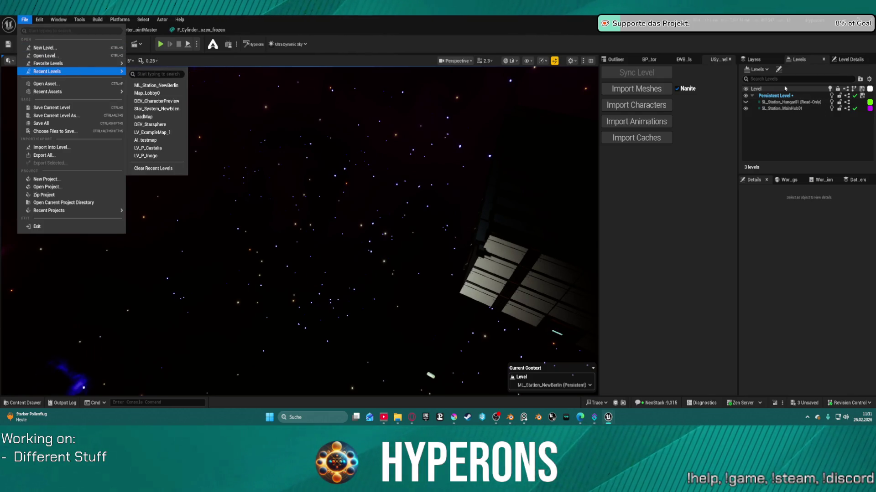
pyautogui.click(624, 58)
pyautogui.click(642, 100)
pyautogui.press('Delete')
# Save the station level and open Star_System_NewEden from Recent Levels.
pyautogui.click(26, 19)
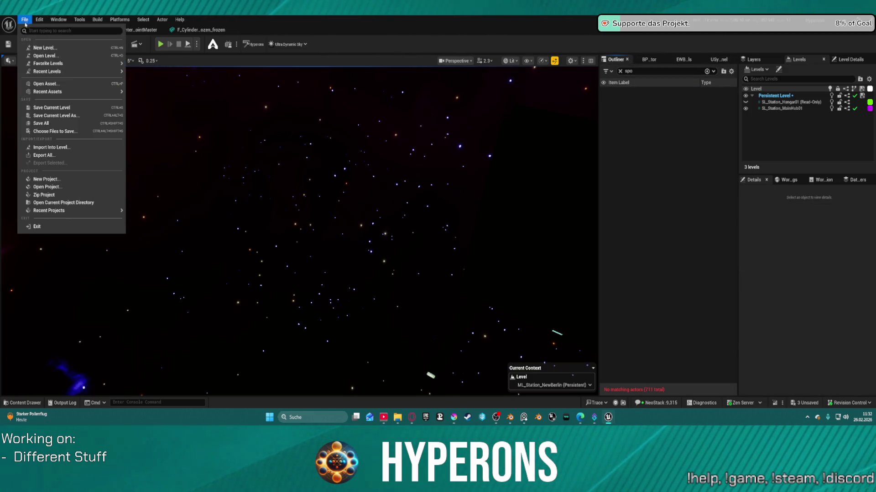
pyautogui.moveTo(91, 71)
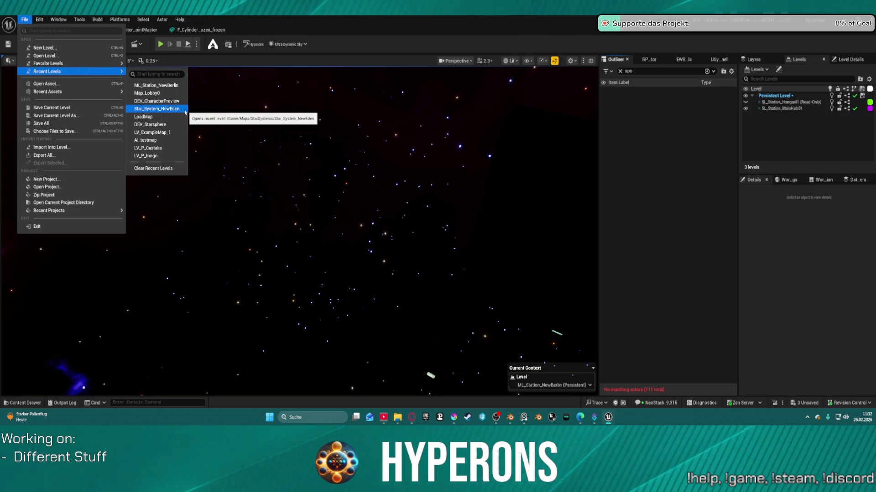
pyautogui.click(185, 112)
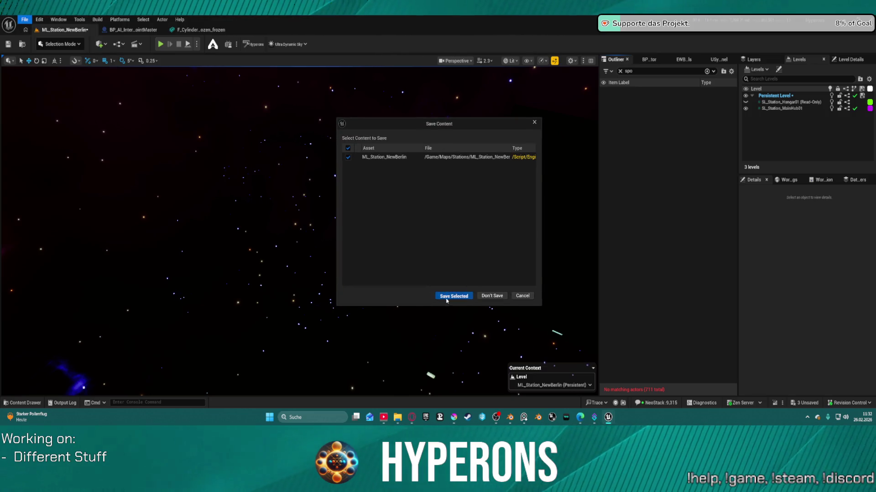
pyautogui.click(446, 296)
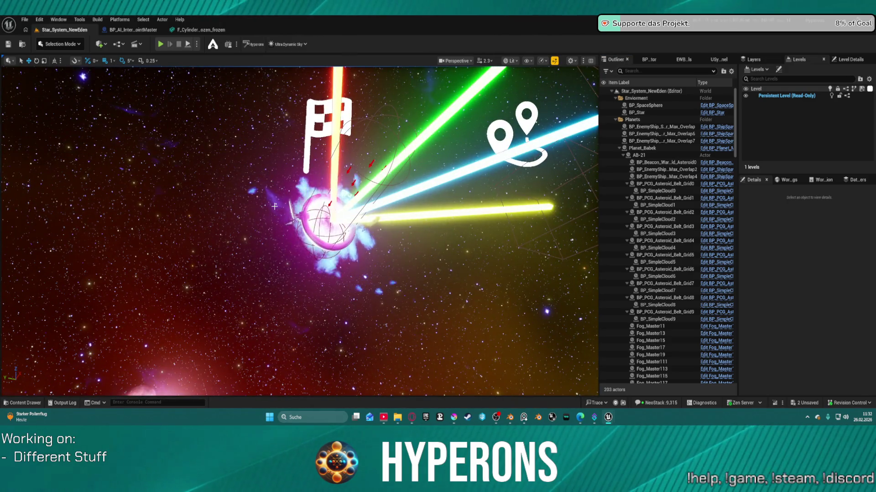
# Paste the frozen cylinder into Star_System_NewEden and focus the view on it.
pyautogui.hotkey('ctrl', 'v')
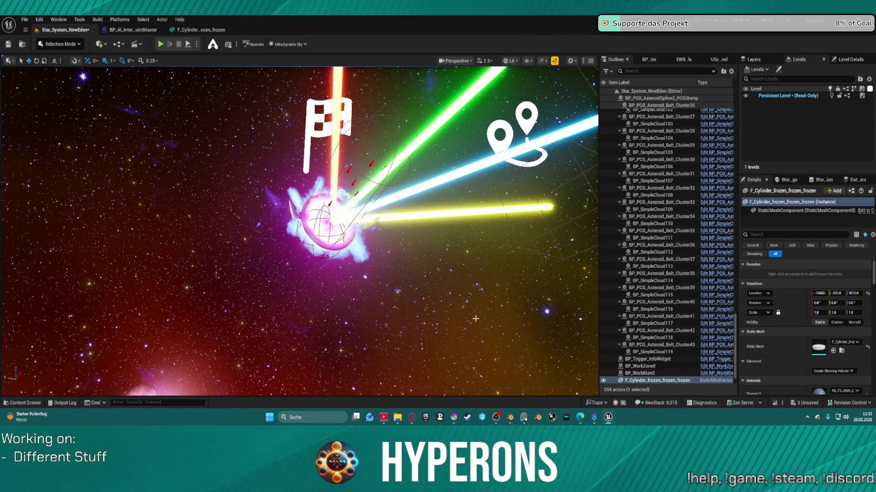
pyautogui.press('f')
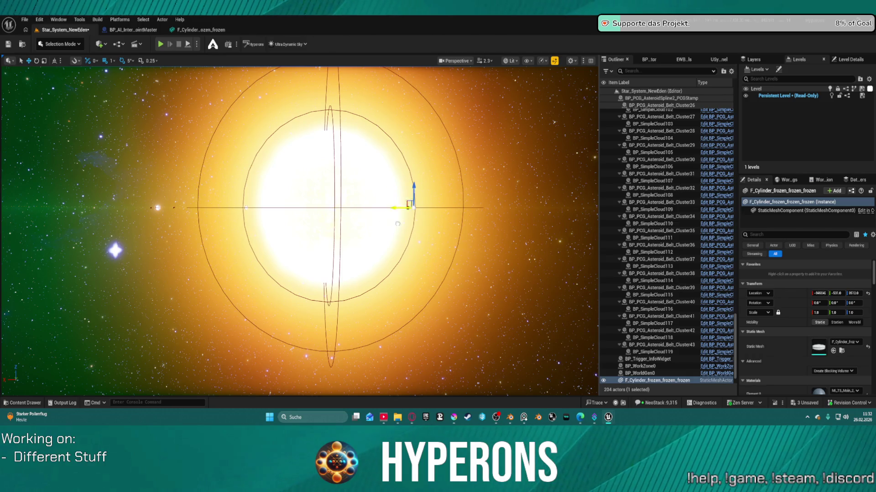
pyautogui.moveTo(462, 222); pyautogui.dragTo(173, 204)
# Move the cylinder out into the nebula at the upper left near the star.
pyautogui.moveTo(461, 225); pyautogui.dragTo(287, 262)
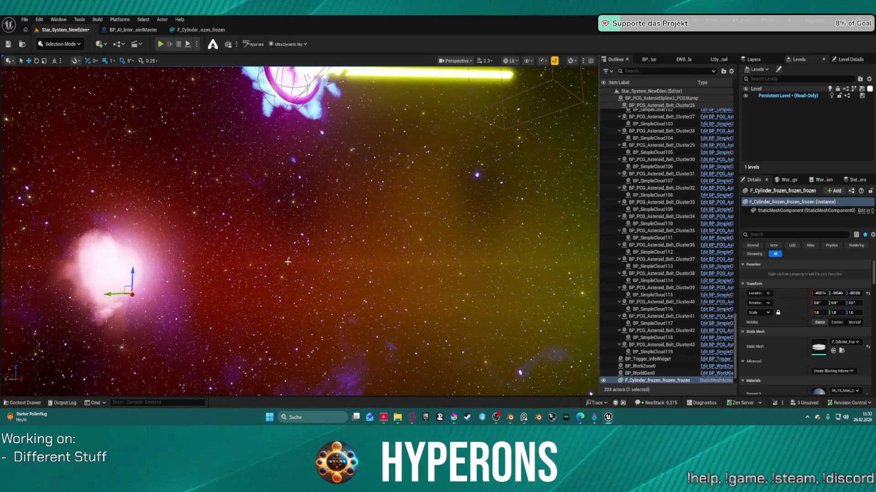
pyautogui.moveTo(129, 293); pyautogui.dragTo(182, 237)
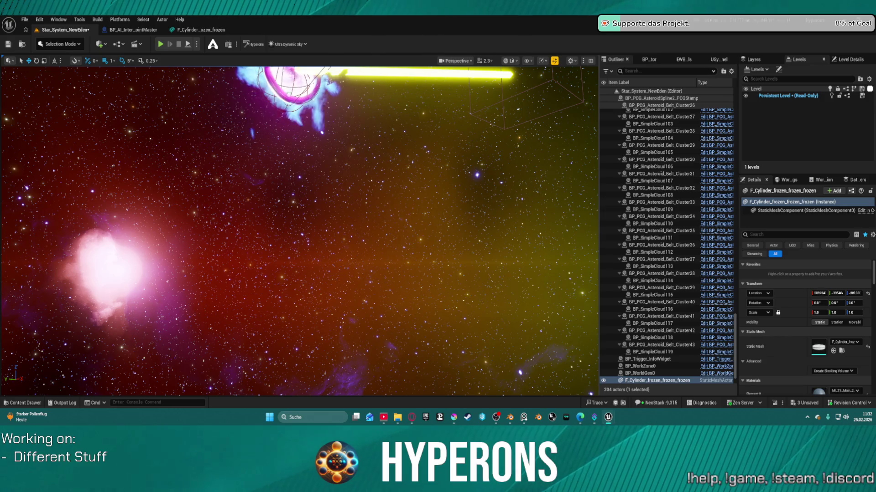
pyautogui.moveTo(150, 314); pyautogui.dragTo(139, 314)
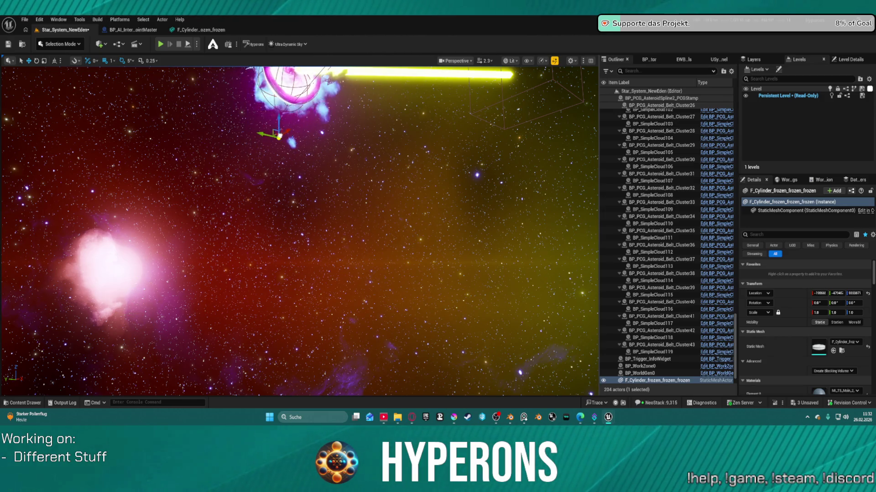
pyautogui.moveTo(220, 95)
pyautogui.mouseDown()
pyautogui.moveTo(52, 86)
pyautogui.moveTo(129, 288)
pyautogui.moveTo(178, 362)
pyautogui.moveTo(163, 359)
pyautogui.moveTo(139, 294)
pyautogui.moveTo(145, 305)
pyautogui.mouseUp()
pyautogui.press('e')
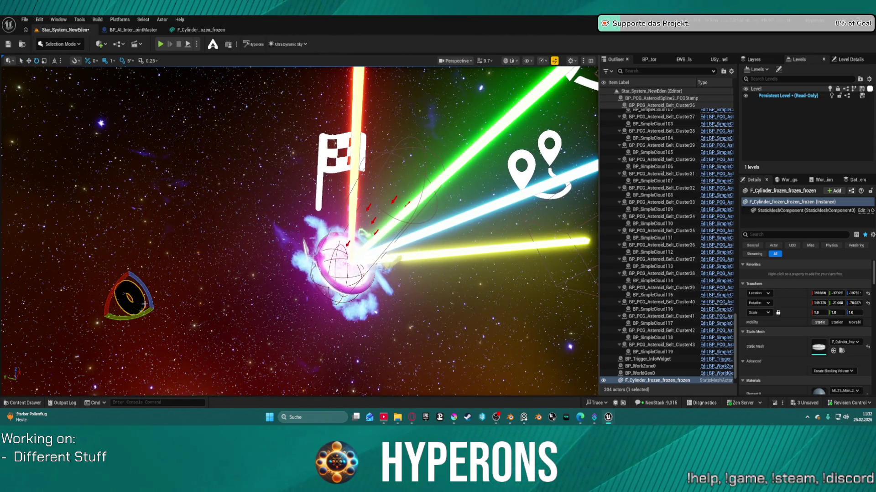
pyautogui.press('w')
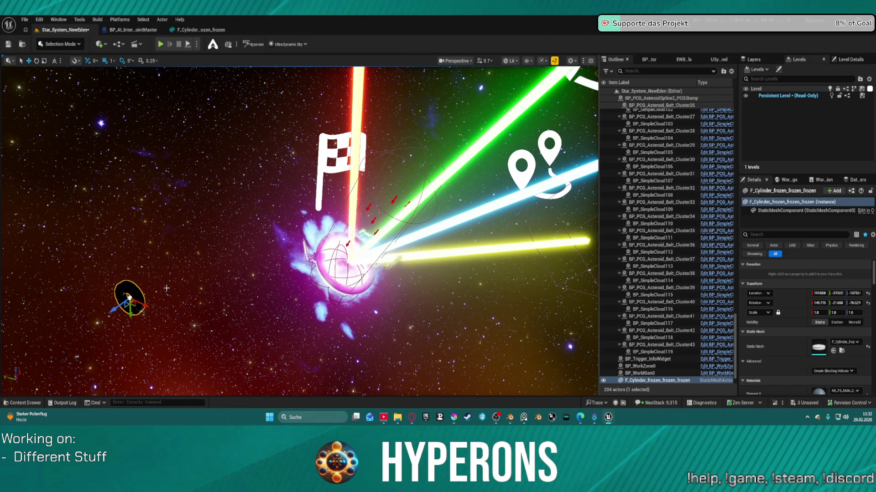
pyautogui.moveTo(167, 289); pyautogui.dragTo(494, 299)
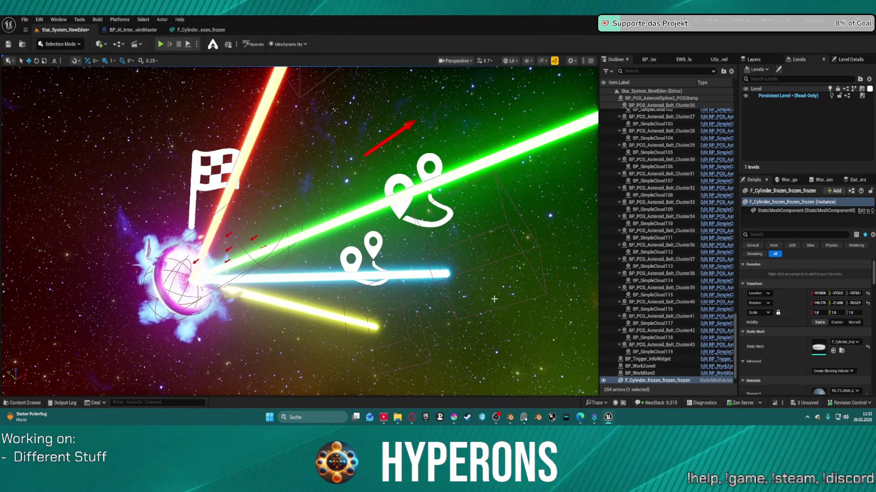
# Search the Outliner for 'sta', focus the station dock, and move F_Cylinder_frozen_frozen_frozen above the station.
pyautogui.click(647, 71)
pyautogui.write('sta')
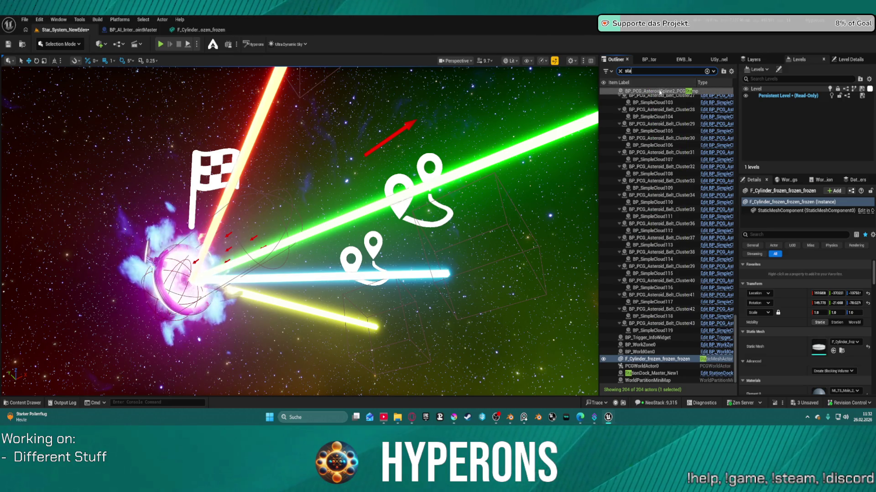
pyautogui.doubleClick(652, 373)
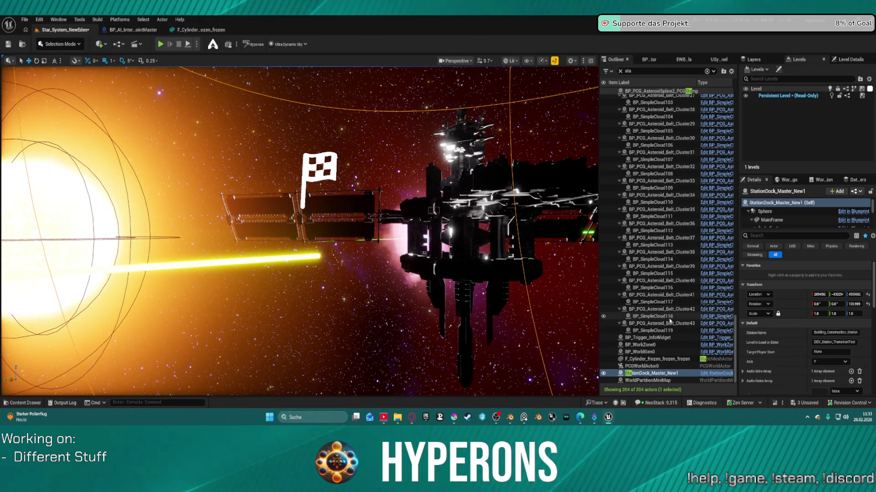
pyautogui.click(648, 359)
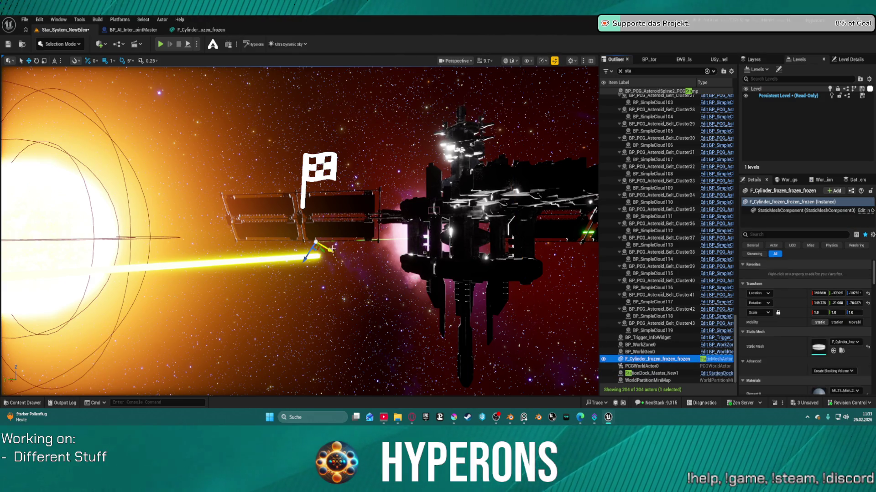
pyautogui.moveTo(315, 244)
pyautogui.mouseDown()
pyautogui.moveTo(348, 247)
pyautogui.moveTo(349, 197)
pyautogui.mouseUp()
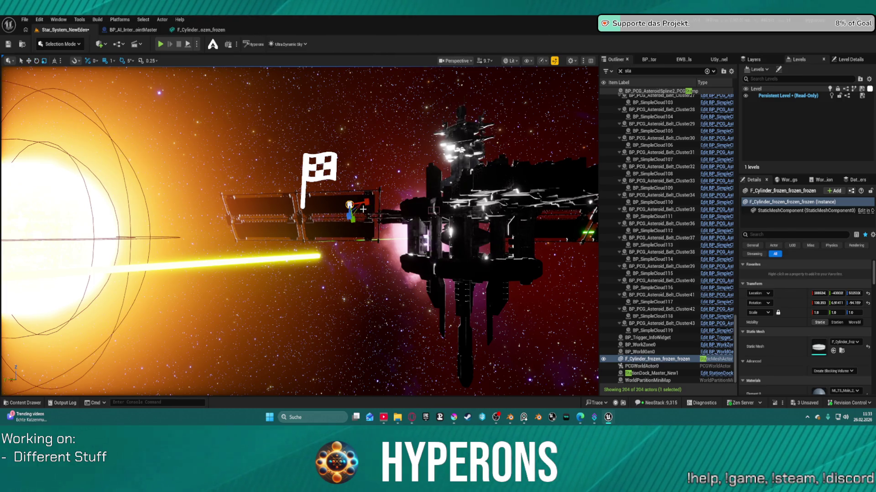
pyautogui.moveTo(352, 185); pyautogui.dragTo(359, 114)
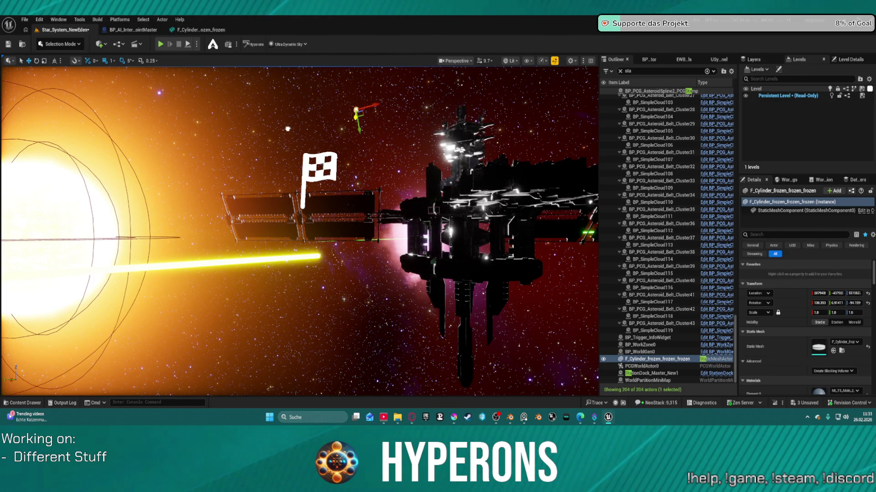
# Scale the cylinder up into a huge flat dark disk.
pyautogui.press('r')
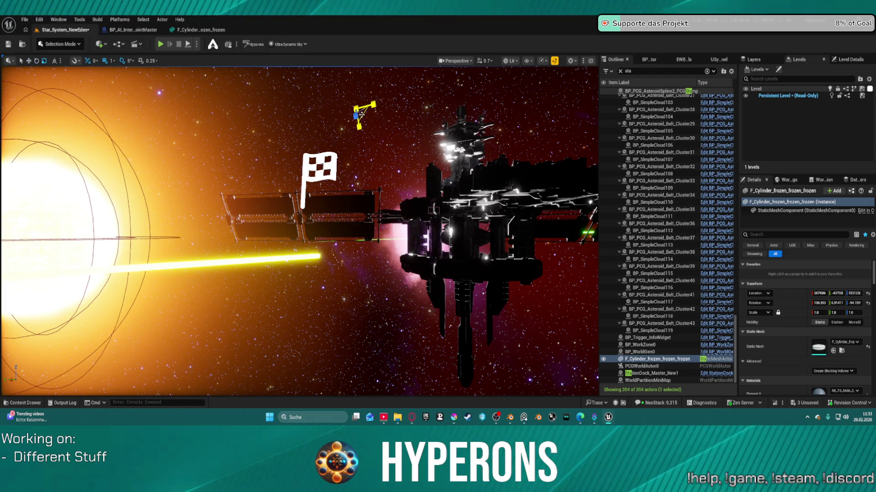
pyautogui.press('space')
pyautogui.press('space')
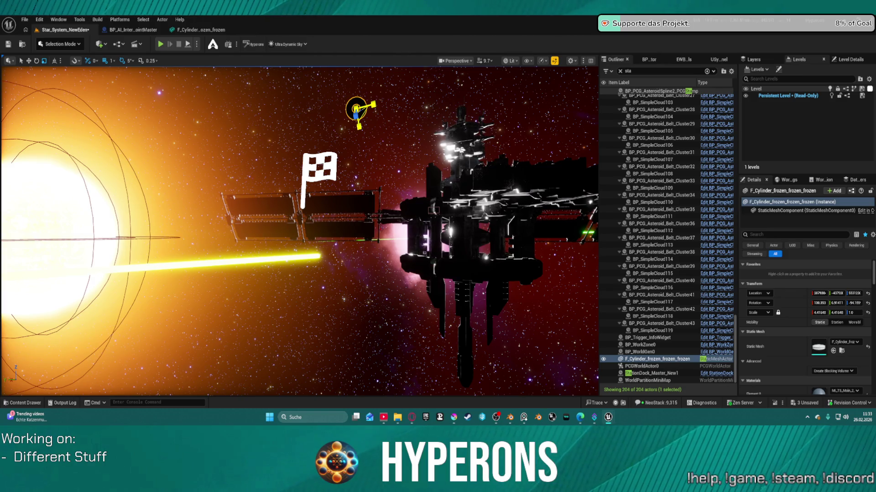
pyautogui.hotkey('ctrl', 'z')
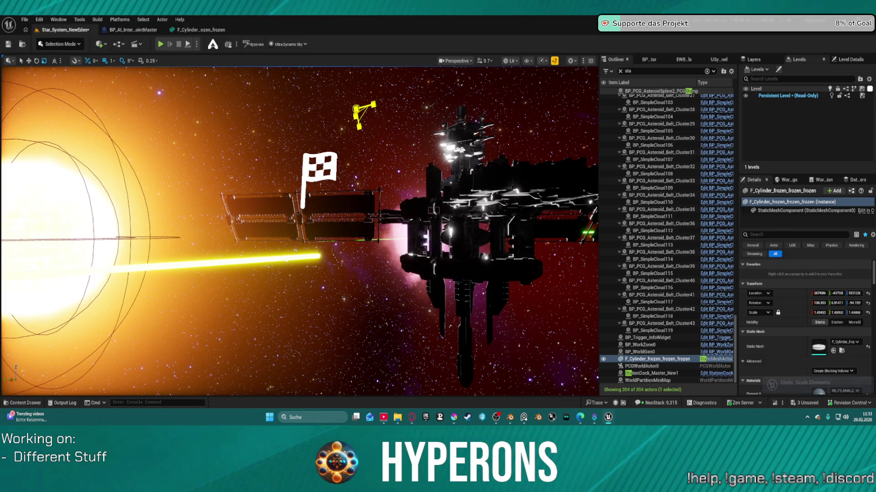
pyautogui.moveTo(356, 108)
pyautogui.mouseDown()
pyautogui.moveTo(332, 114)
pyautogui.moveTo(356, 110)
pyautogui.moveTo(346, 112)
pyautogui.mouseUp()
pyautogui.scroll(3, 300, 232)
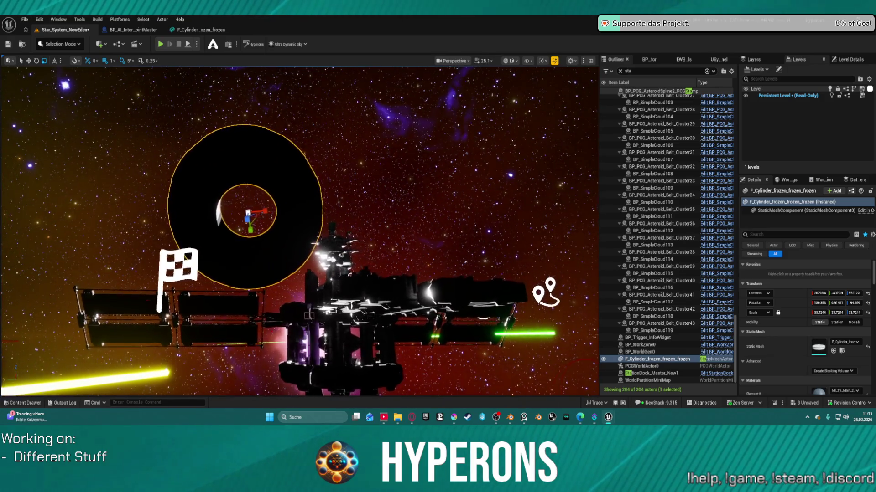
pyautogui.scroll(3, 299, 231)
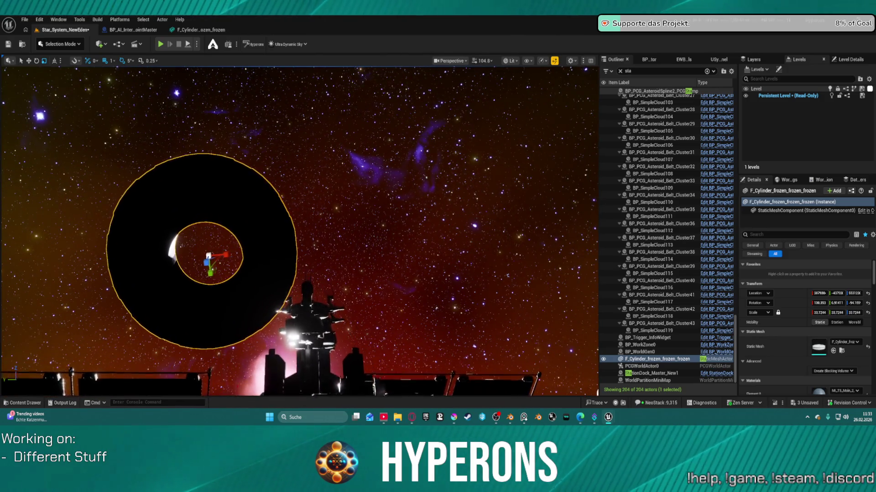
# Tilt the disk by 60 degrees and then a further 25 degrees, then select the station.
pyautogui.press('w')
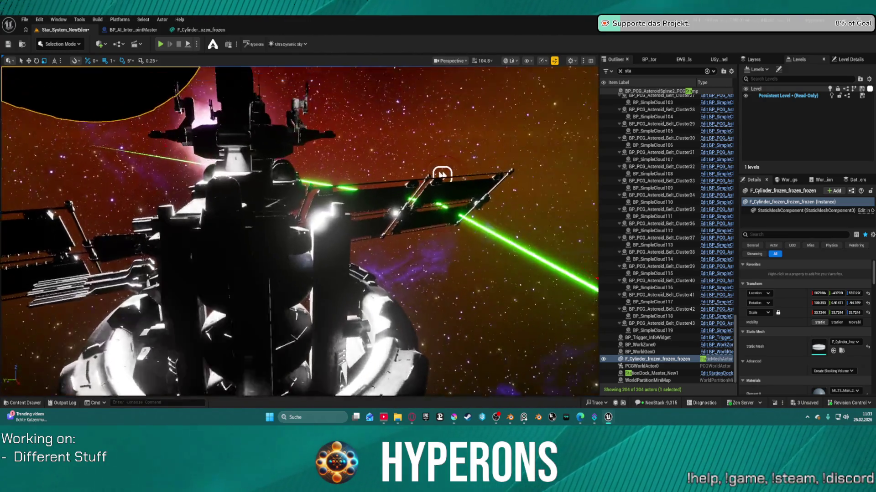
pyautogui.moveTo(442, 174)
pyautogui.mouseDown()
pyautogui.moveTo(436, 311)
pyautogui.moveTo(437, 237)
pyautogui.moveTo(436, 301)
pyautogui.mouseUp()
pyautogui.scroll(2, 437, 311)
pyautogui.press('e')
pyautogui.moveTo(176, 138); pyautogui.dragTo(182, 176)
pyautogui.moveTo(178, 141)
pyautogui.mouseDown()
pyautogui.moveTo(136, 137)
pyautogui.moveTo(306, 126)
pyautogui.mouseUp()
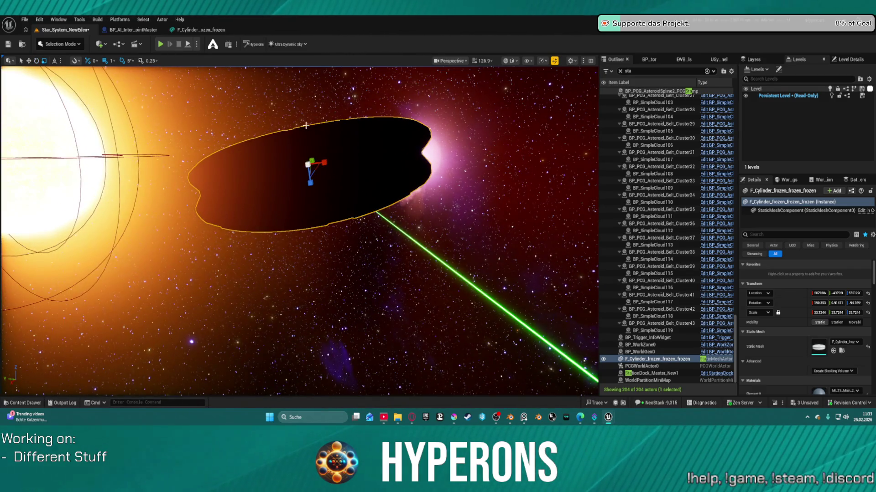
pyautogui.moveTo(327, 154); pyautogui.dragTo(340, 180)
pyautogui.moveTo(392, 182); pyautogui.dragTo(318, 282)
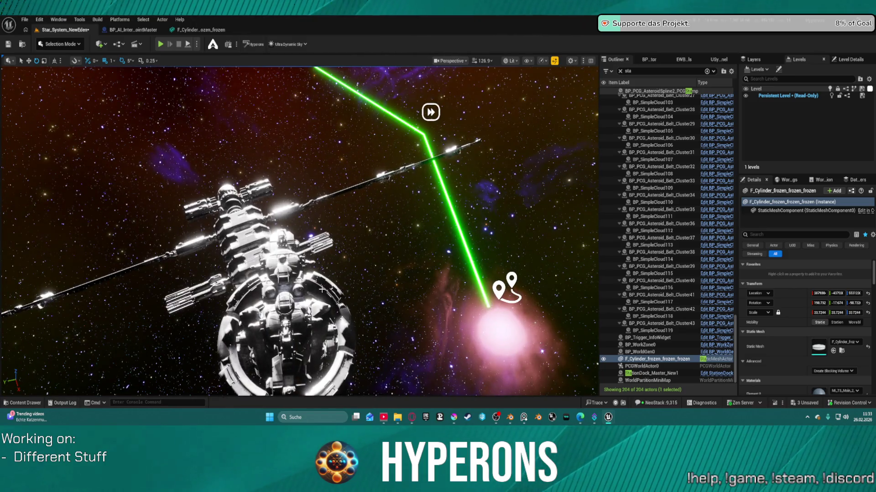
pyautogui.click(241, 248)
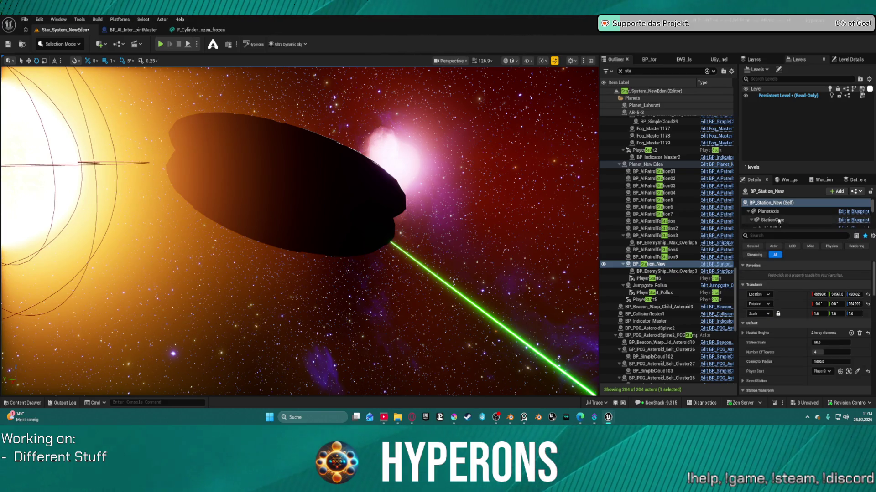
# Inspect the station's PlanetAxis and MSS_Tower_A_002 components, filtering Details for 'ligh'.
pyautogui.click(779, 221)
pyautogui.click(770, 212)
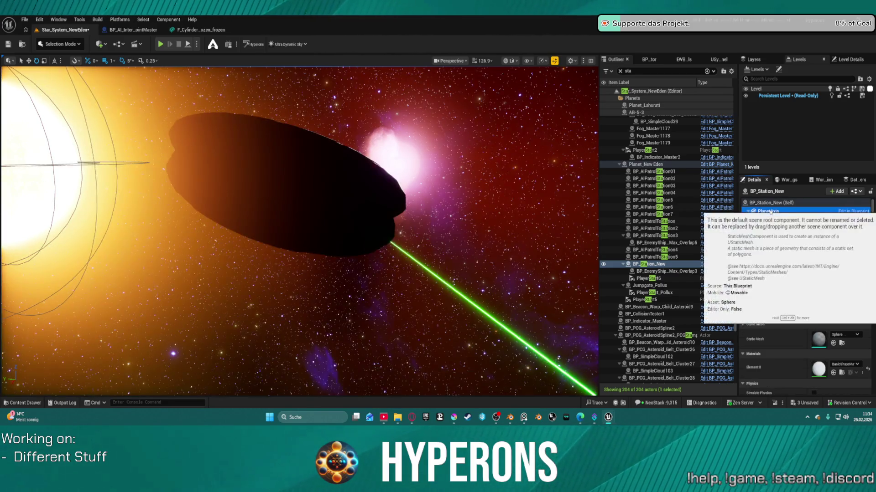
pyautogui.scroll(-5, 775, 213)
pyautogui.click(789, 215)
pyautogui.scroll(-2, 811, 339)
pyautogui.scroll(-8, 810, 340)
pyautogui.scroll(-5, 808, 309)
pyautogui.click(781, 236)
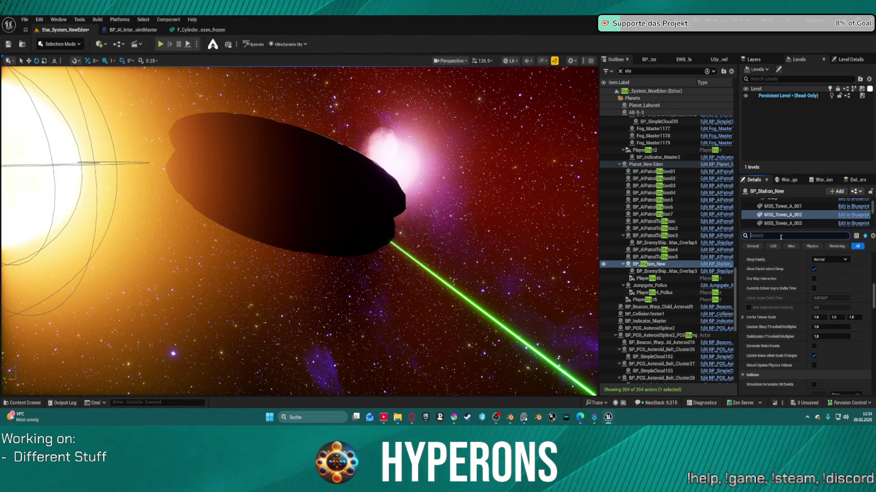
pyautogui.write('ligh')
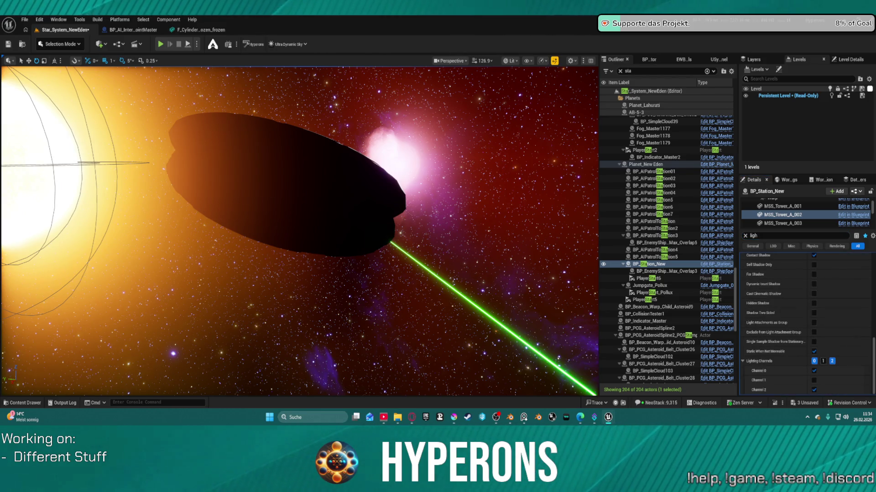
# Rotate the large dark disk about 55 degrees and recenter the view on it.
pyautogui.click(298, 186)
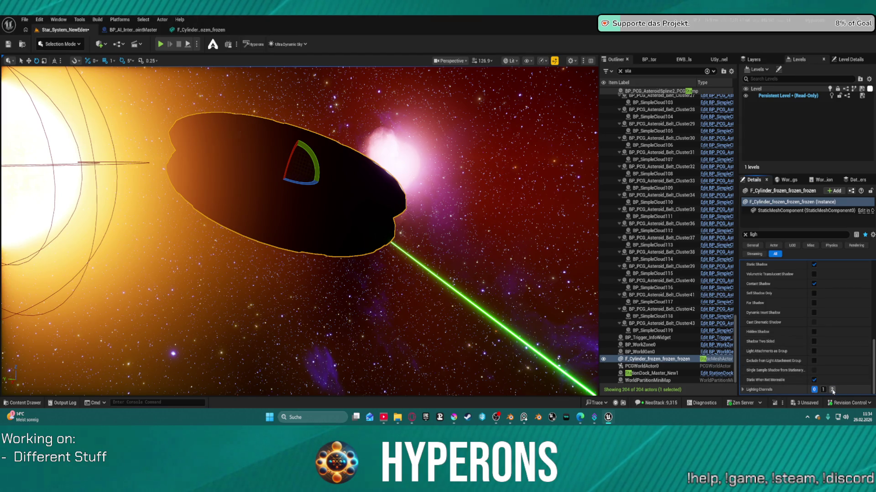
pyautogui.moveTo(314, 164)
pyautogui.mouseDown()
pyautogui.moveTo(319, 151)
pyautogui.moveTo(308, 139)
pyautogui.moveTo(277, 139)
pyautogui.moveTo(288, 136)
pyautogui.moveTo(321, 163)
pyautogui.mouseUp()
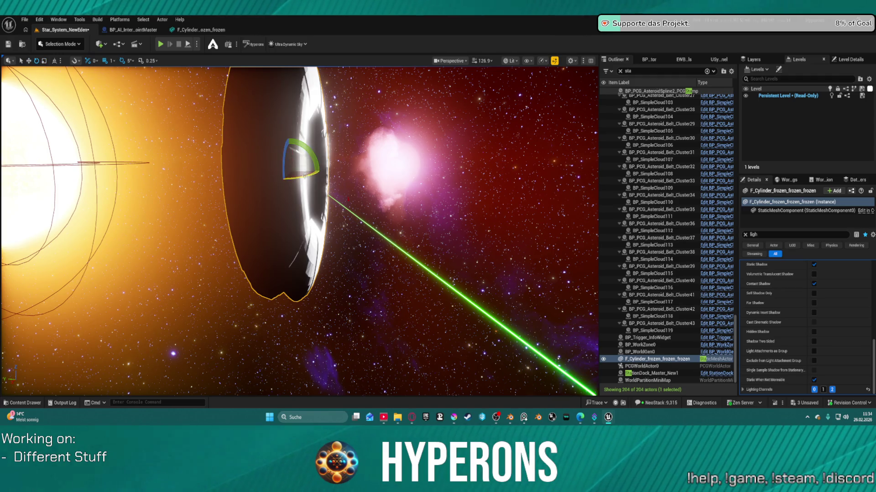
pyautogui.hotkey('ctrl', 'z')
pyautogui.moveTo(305, 175)
pyautogui.mouseDown()
pyautogui.moveTo(439, 325)
pyautogui.moveTo(444, 302)
pyautogui.moveTo(387, 285)
pyautogui.moveTo(567, 352)
pyautogui.moveTo(507, 341)
pyautogui.moveTo(460, 305)
pyautogui.mouseUp()
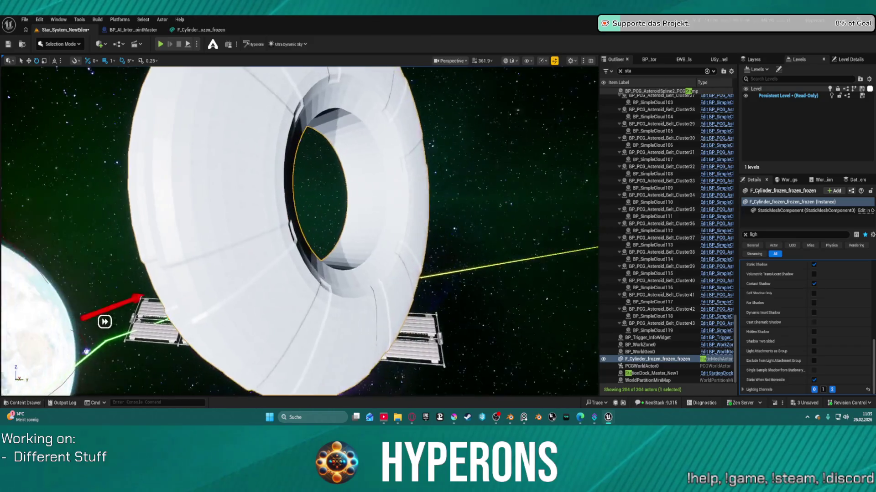
pyautogui.press('f')
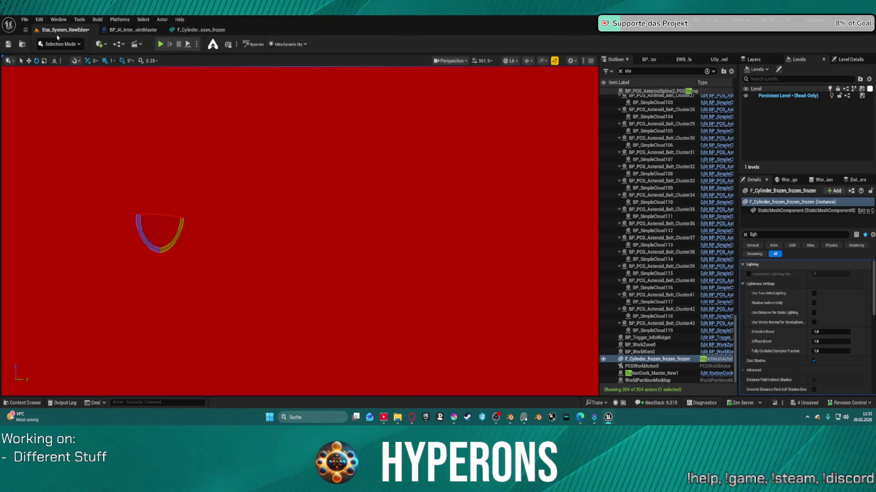
# Open Map_Lobby0 from Recent Levels, checking out and saving Star_System_NewEden.
pyautogui.click(73, 44)
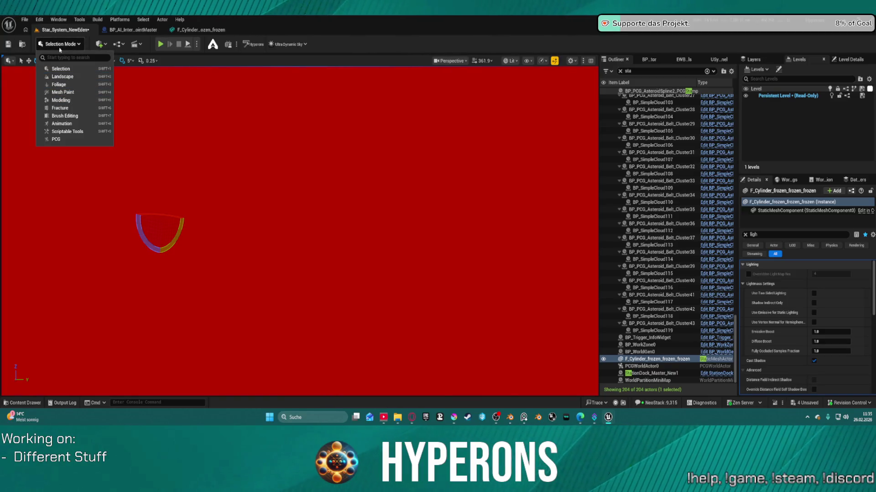
pyautogui.click(46, 44)
pyautogui.click(22, 20)
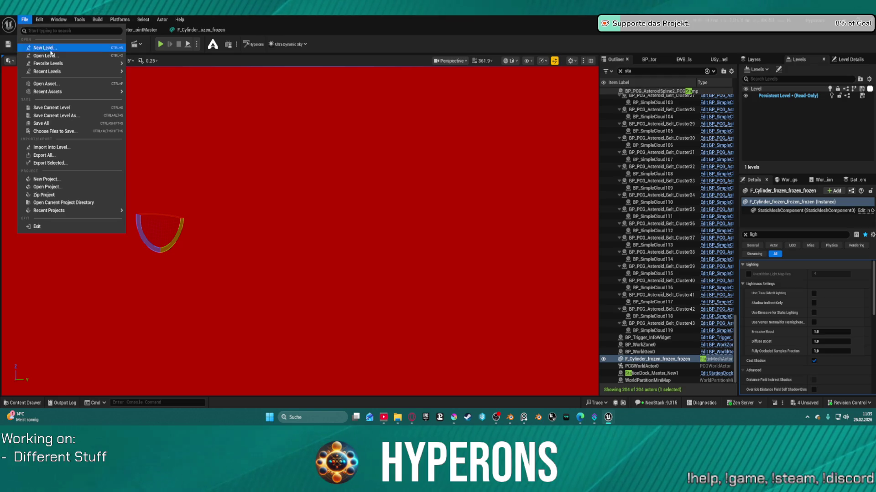
pyautogui.moveTo(45, 72)
pyautogui.click(154, 104)
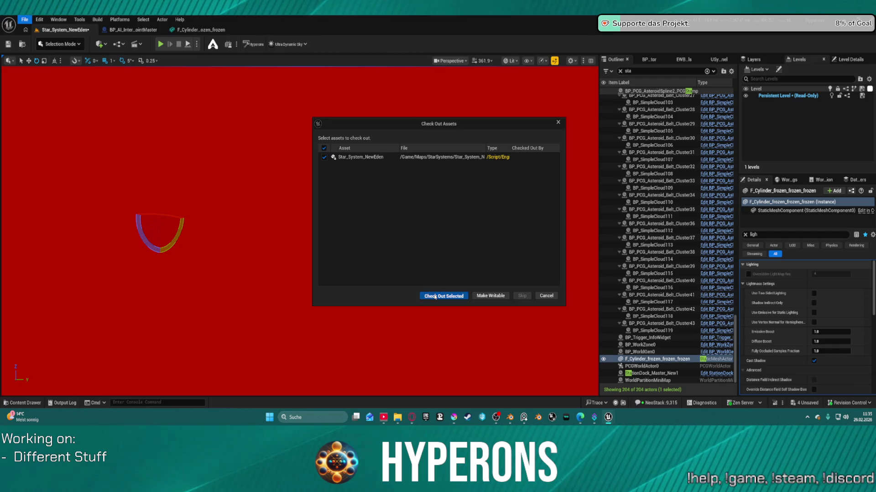
pyautogui.click(437, 296)
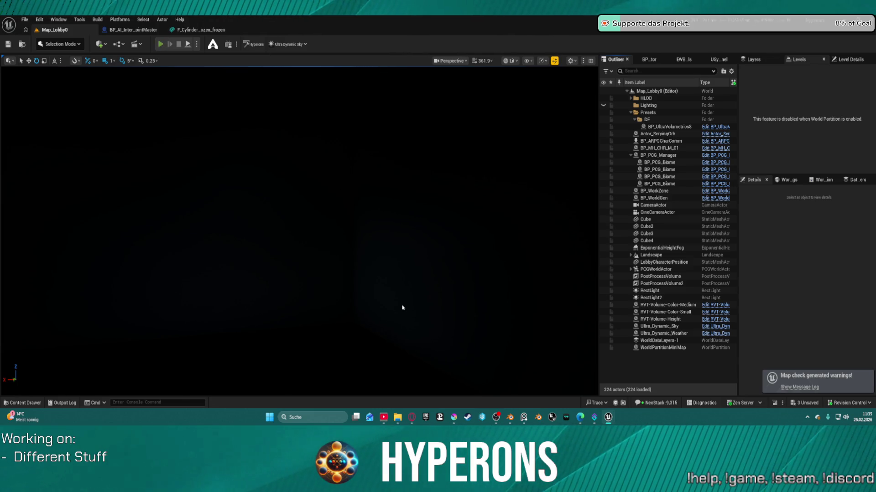
# Start play-testing the lobby and preview characters in the selection list.
pyautogui.hotkey('alt', 'p')
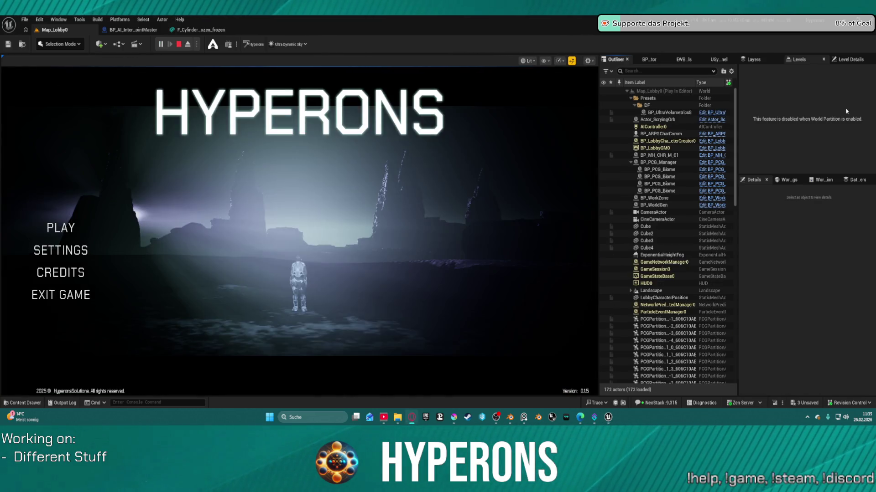
pyautogui.click(61, 228)
pyautogui.click(161, 279)
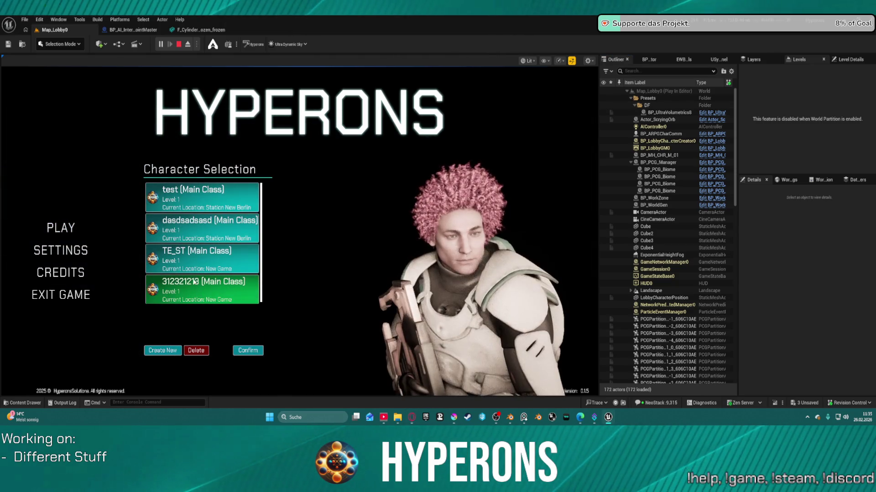
pyautogui.click(197, 264)
pyautogui.click(201, 223)
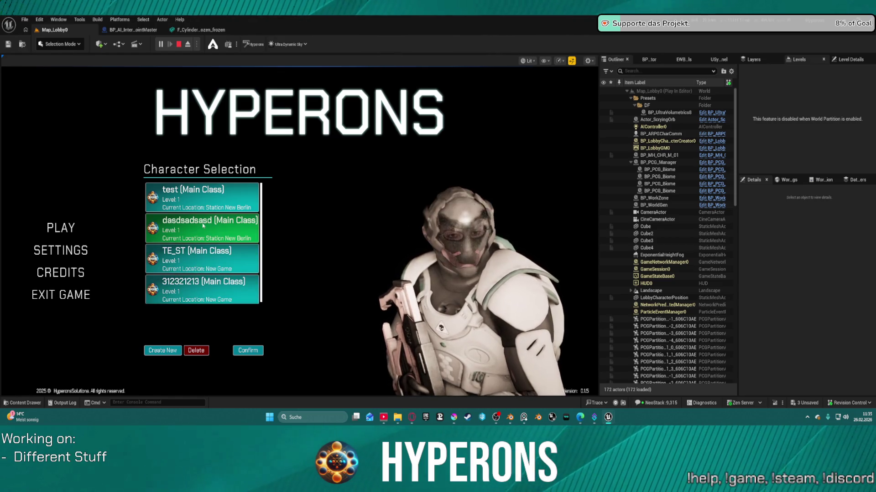
pyautogui.click(203, 189)
pyautogui.click(196, 257)
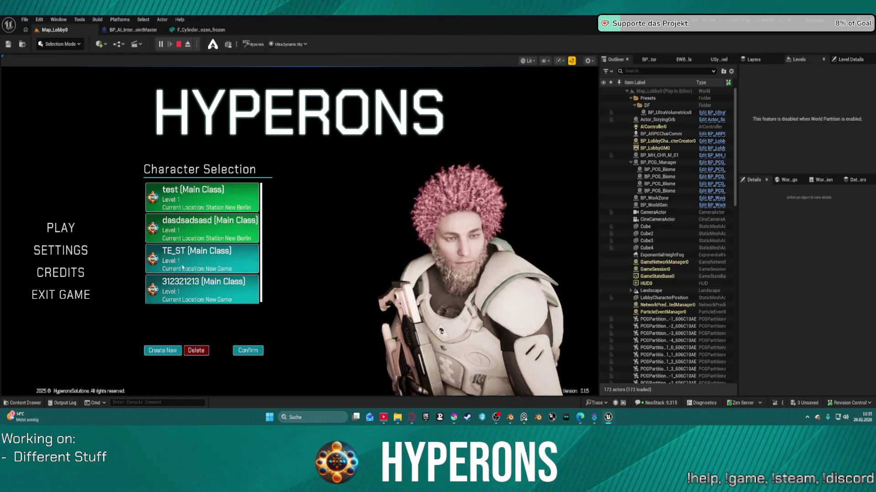
# Choose the second character, confirm it, and start the game.
pyautogui.press('Up')
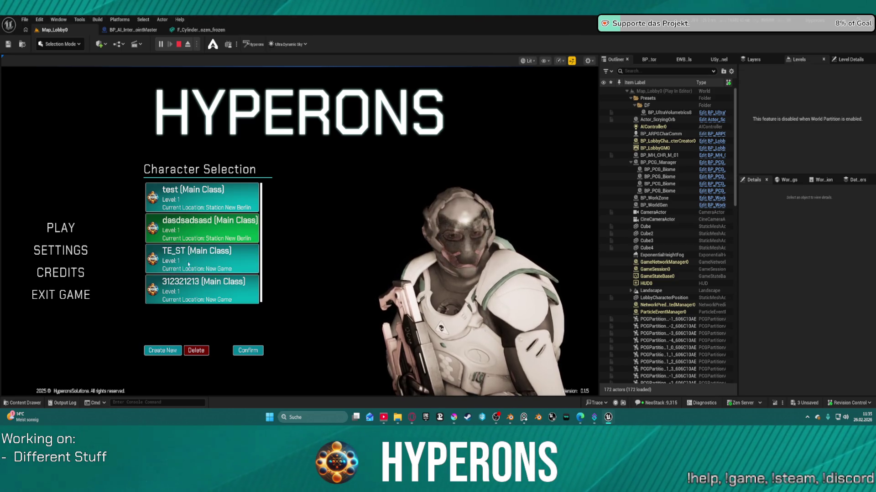
pyautogui.click(247, 350)
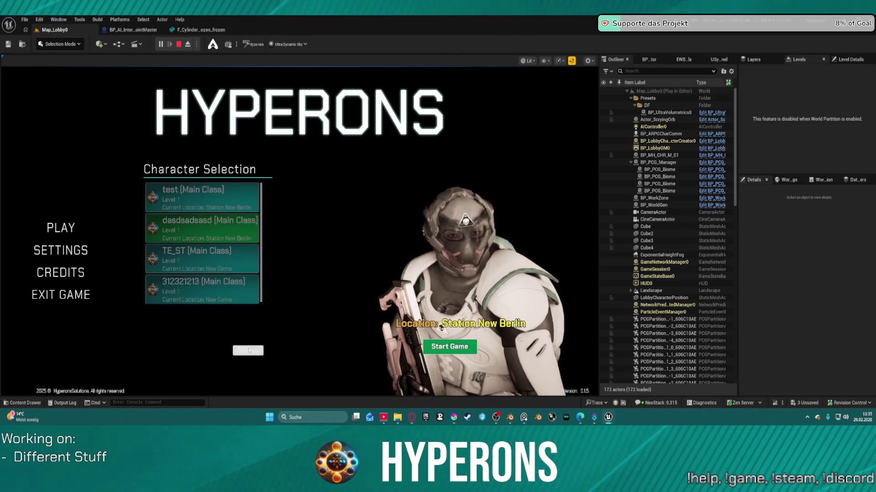
pyautogui.click(439, 351)
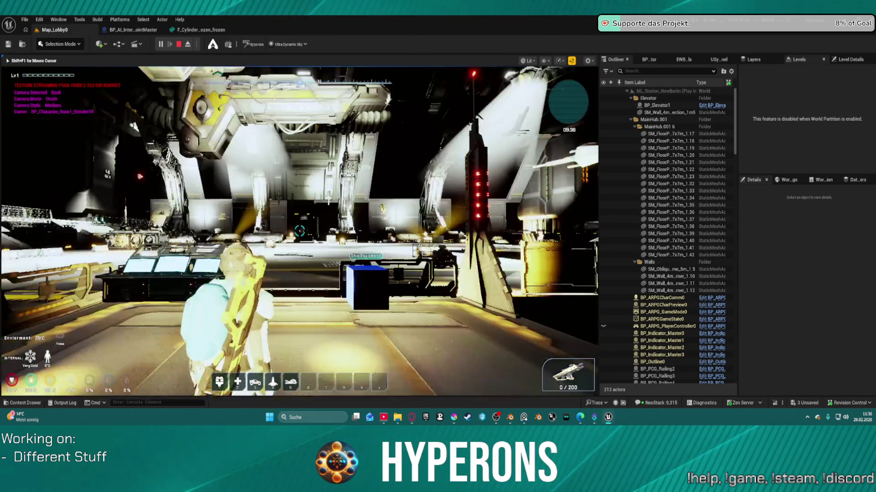
# Exit the station in the C50 ship, switch to the left camera view, and stop play.
pyautogui.press('w')
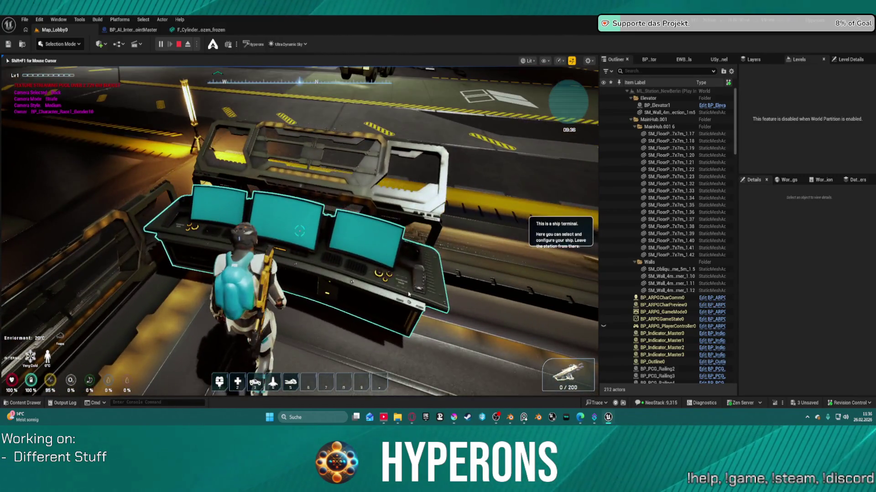
pyautogui.click(408, 294)
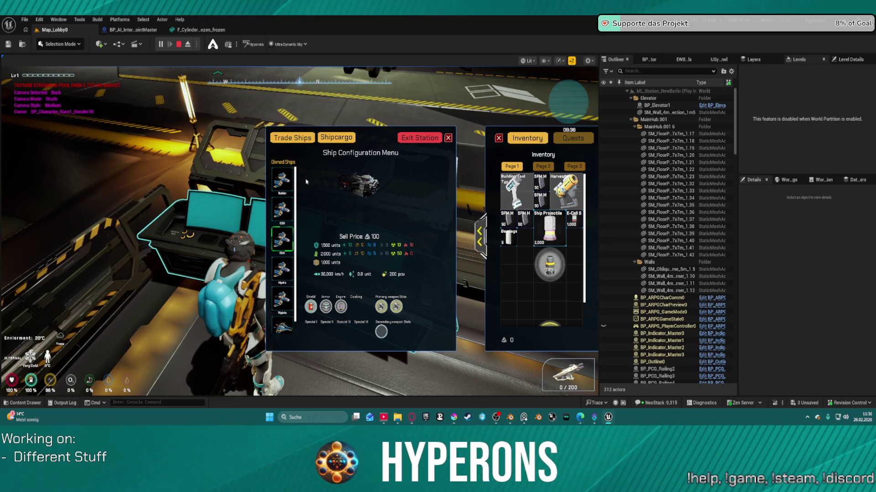
pyautogui.click(289, 213)
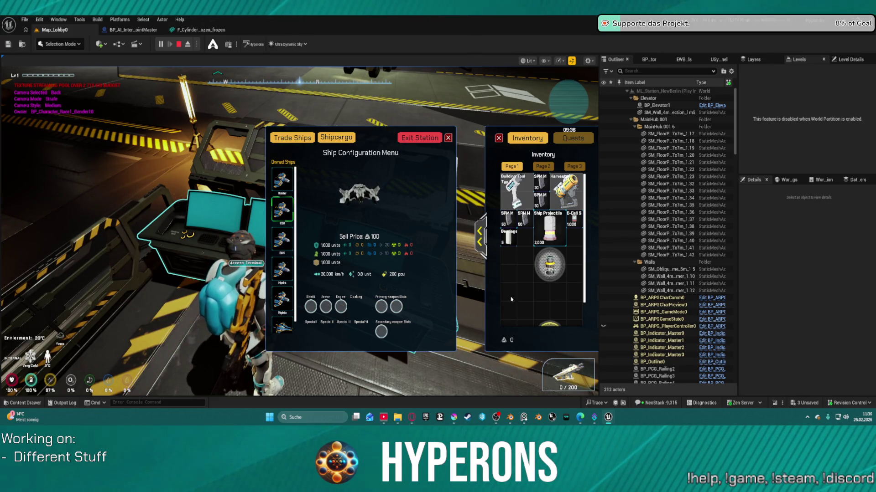
pyautogui.click(419, 138)
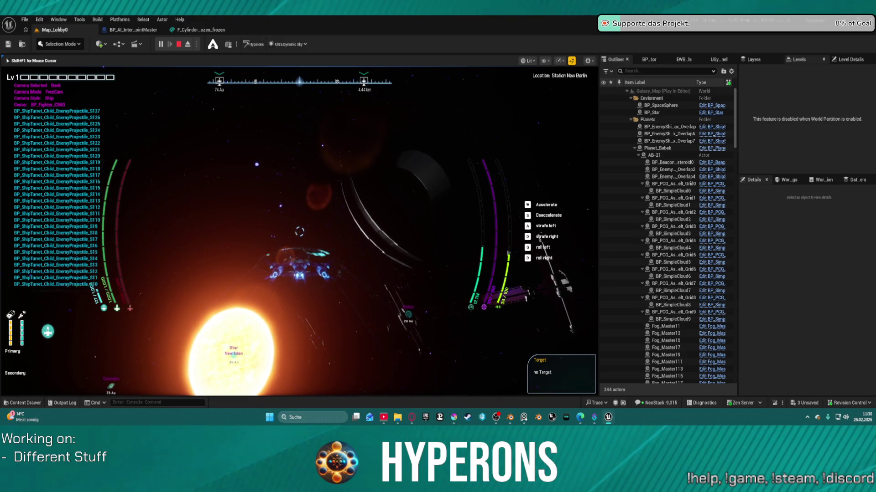
pyautogui.press('c')
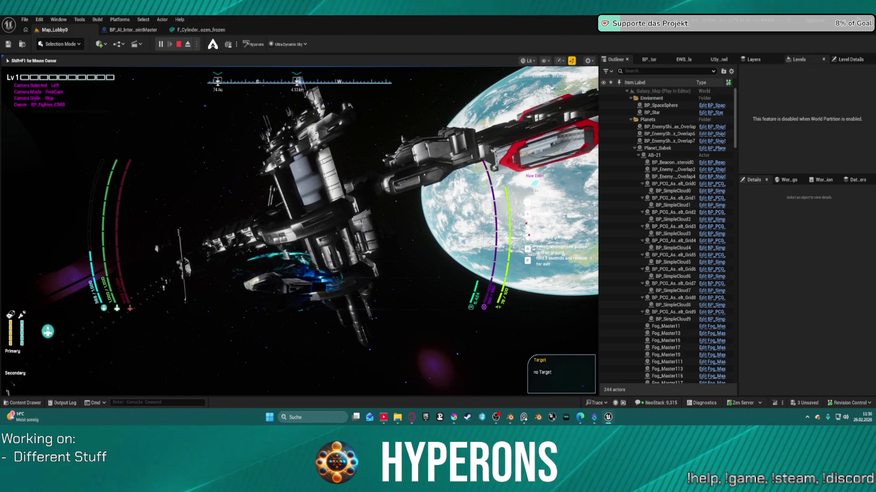
pyautogui.press('Escape')
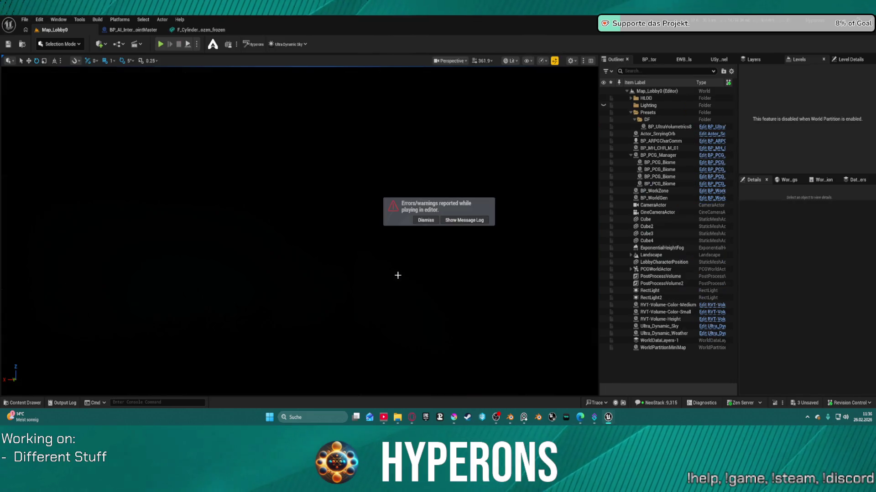
# Select Ultra_Dynamic_Sky, wire SET Inv Component's exec into the Delay node in MP_WC_ShipInventar, and close it.
pyautogui.press('super')
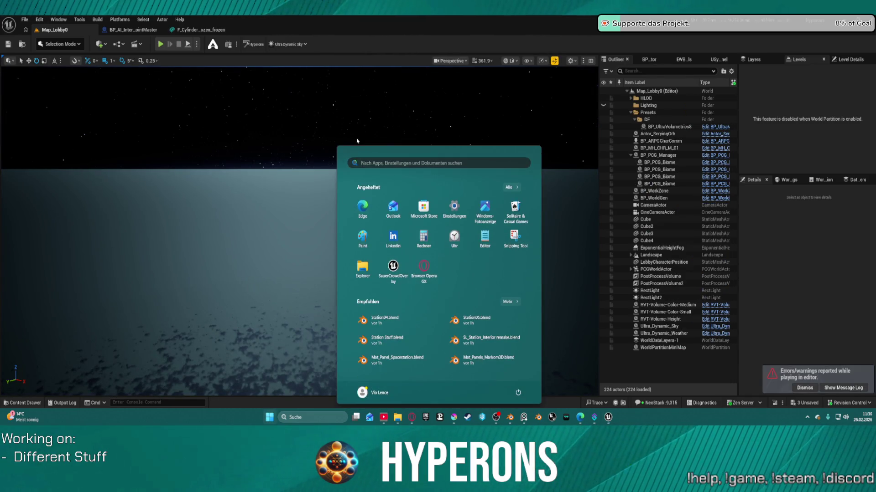
pyautogui.press('Escape')
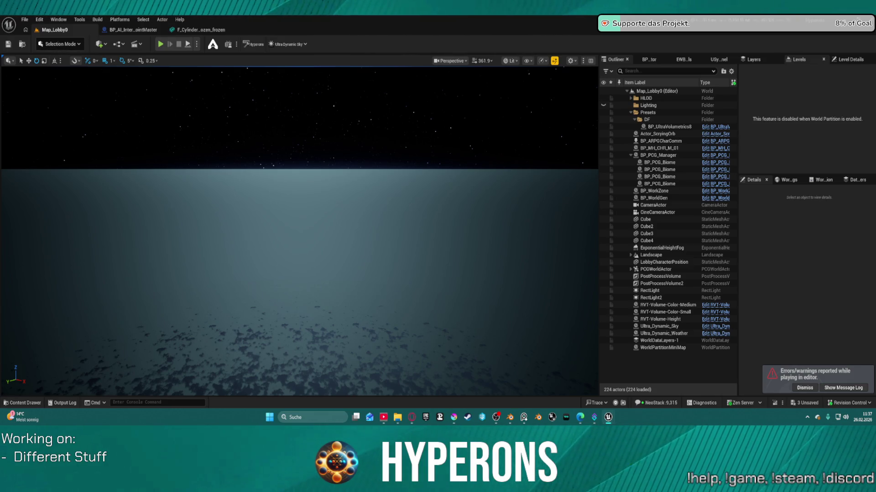
pyautogui.click(654, 326)
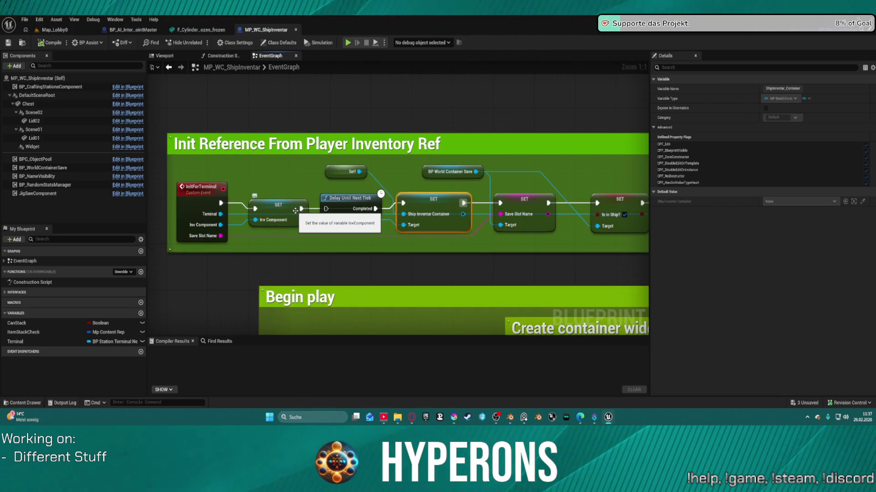
pyautogui.moveTo(301, 209); pyautogui.dragTo(326, 215)
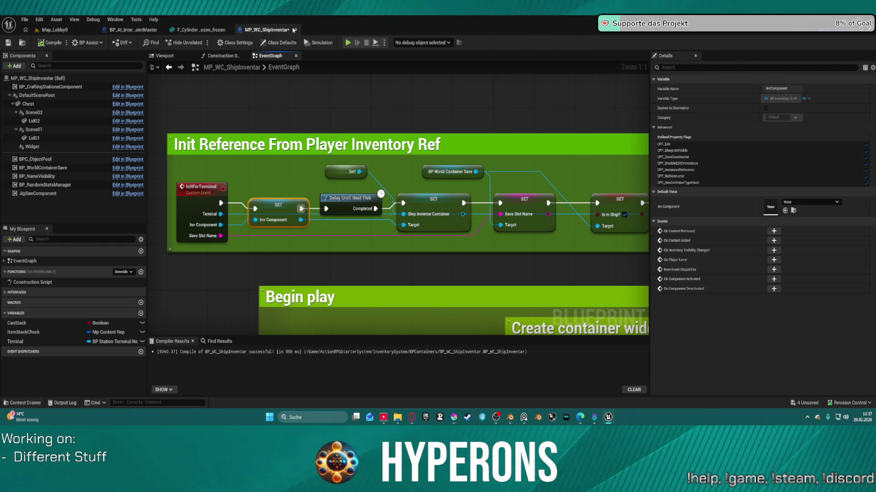
pyautogui.click(295, 29)
pyautogui.press('super')
pyautogui.press('super')
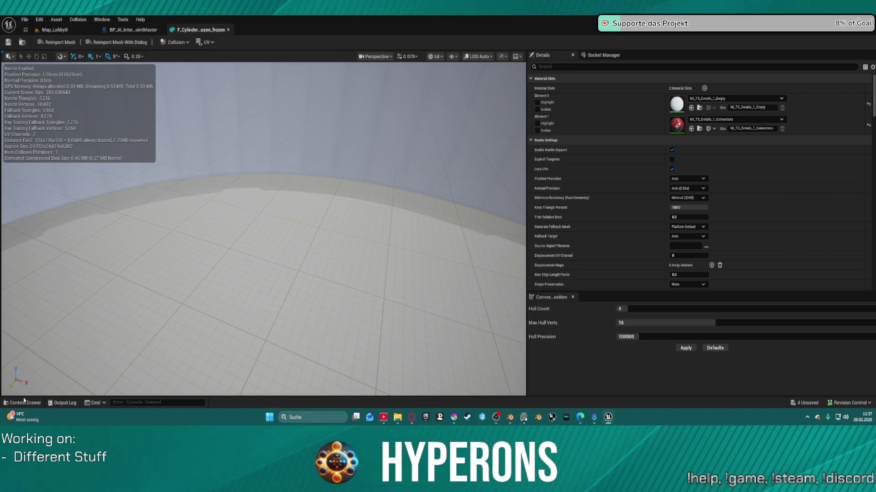
# Browse the Content Drawer to Content/Core/Vehicles/Ships and open the BP_ShipMain blueprint.
pyautogui.click(25, 403)
pyautogui.scroll(-3, 76, 338)
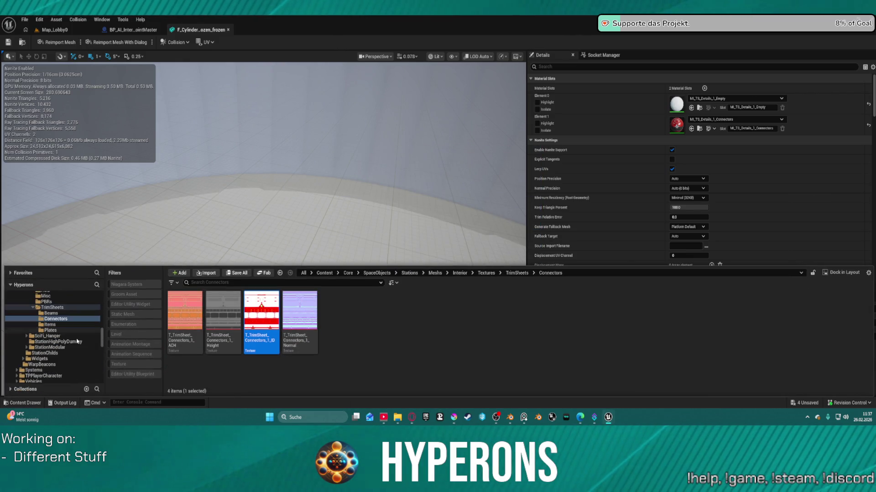
pyautogui.scroll(3, 73, 326)
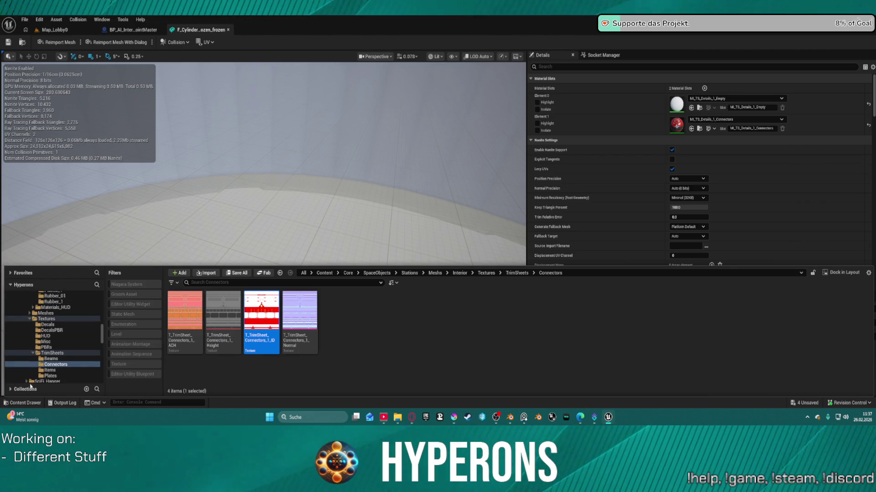
pyautogui.scroll(-2, 46, 360)
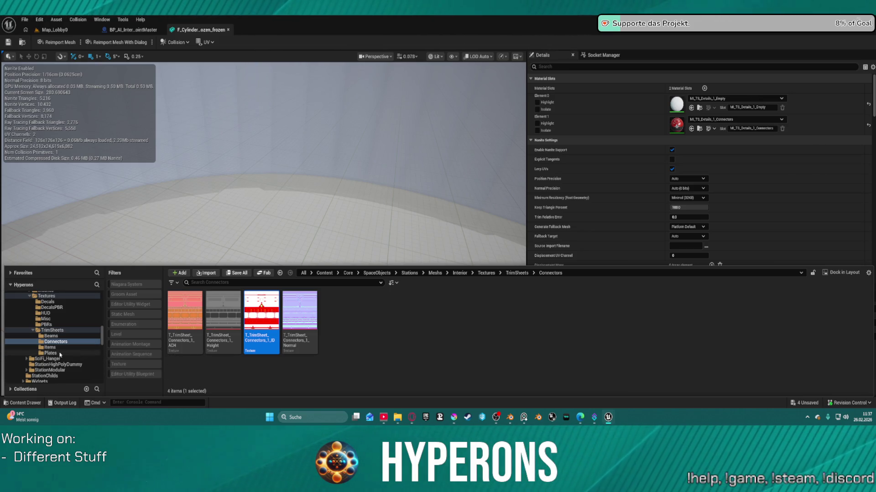
pyautogui.scroll(-1, 74, 355)
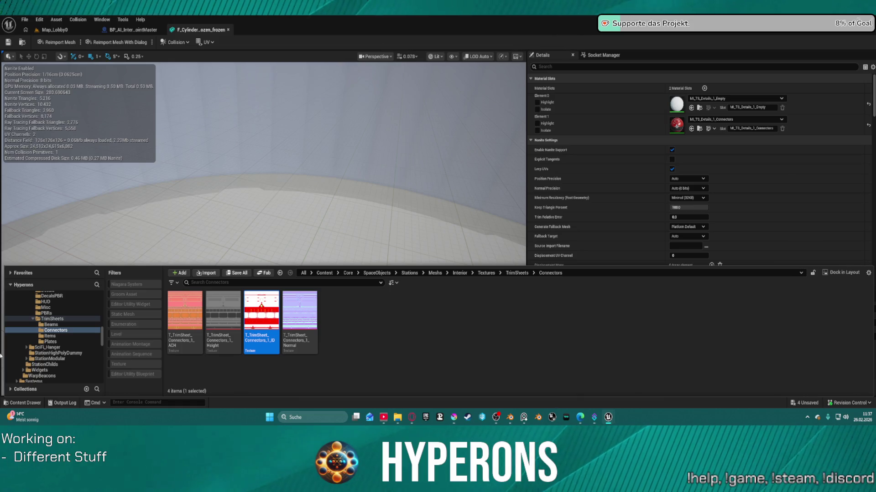
pyautogui.scroll(10, 72, 367)
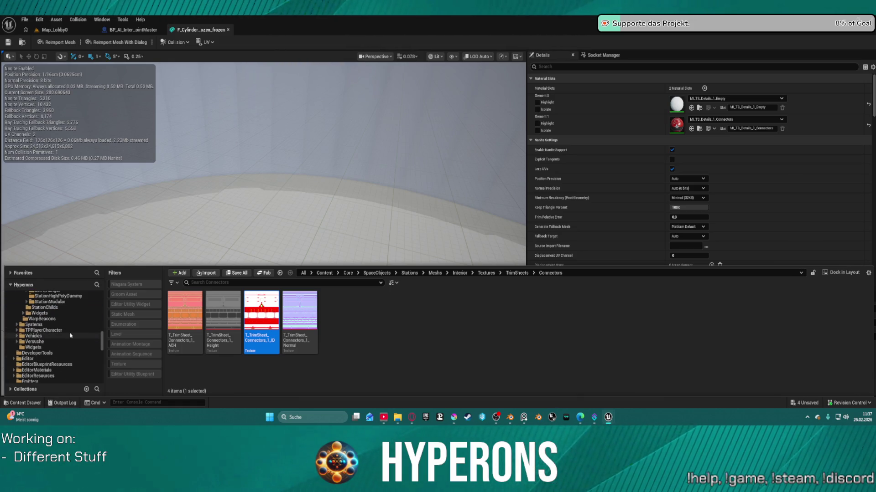
pyautogui.scroll(2, 71, 335)
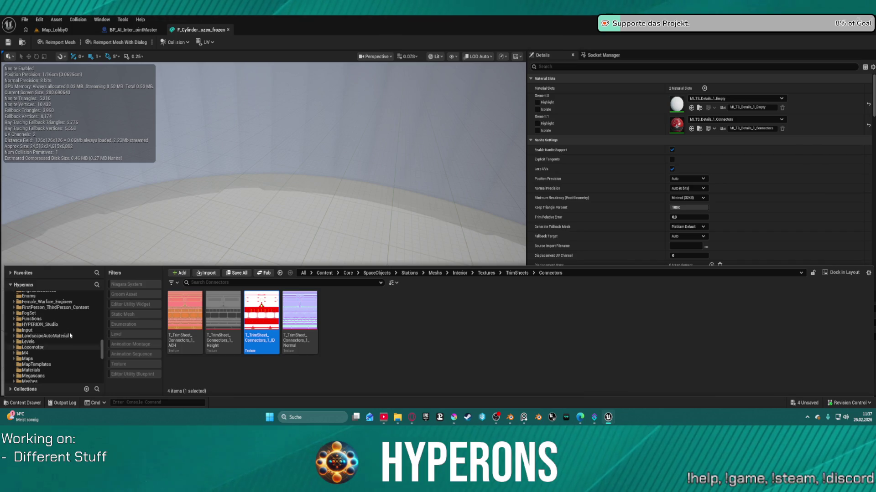
pyautogui.scroll(-12, 70, 336)
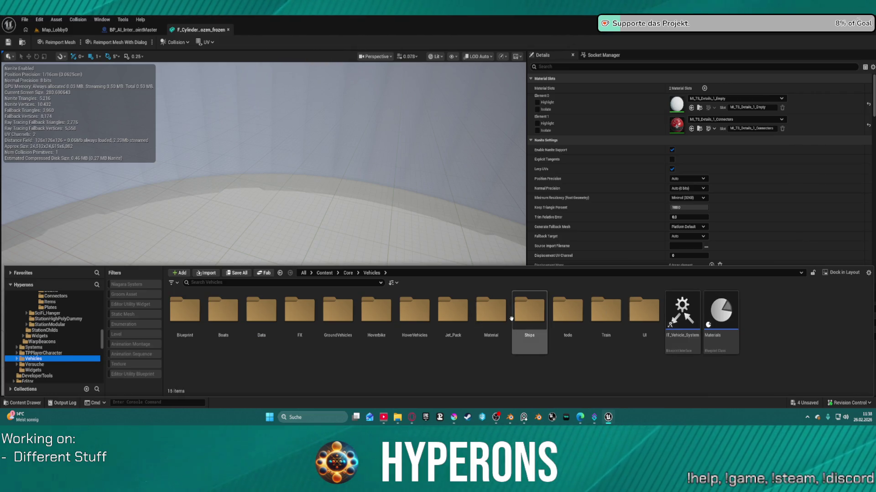
pyautogui.doubleClick(529, 315)
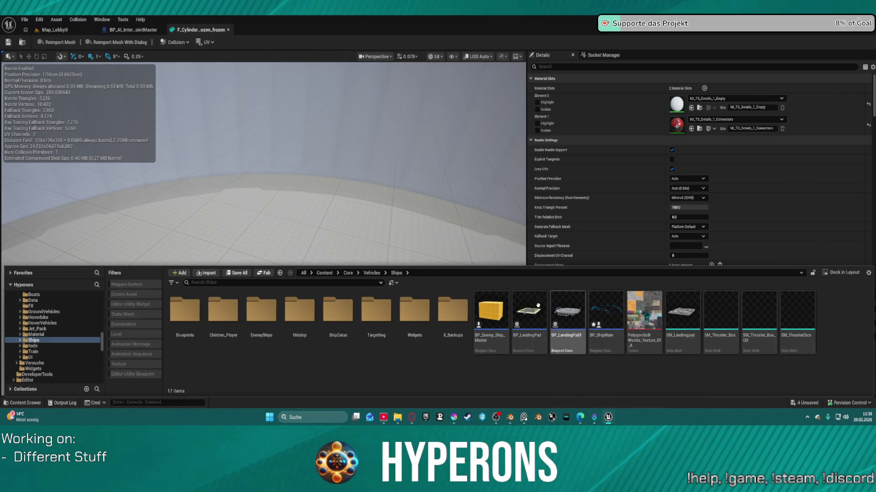
pyautogui.doubleClick(597, 318)
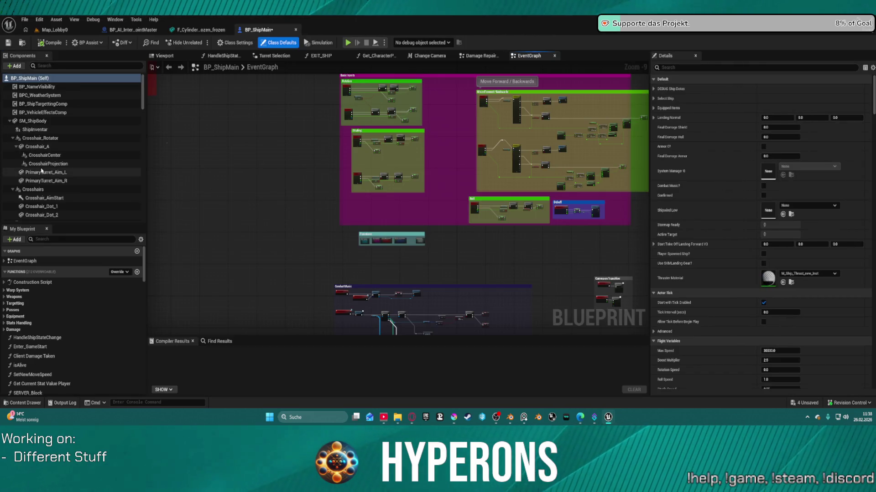
# Filter BP_ShipMain's components by 'game' and open the GameplayCamera's CDA_Universal camera asset.
pyautogui.scroll(-10, 41, 171)
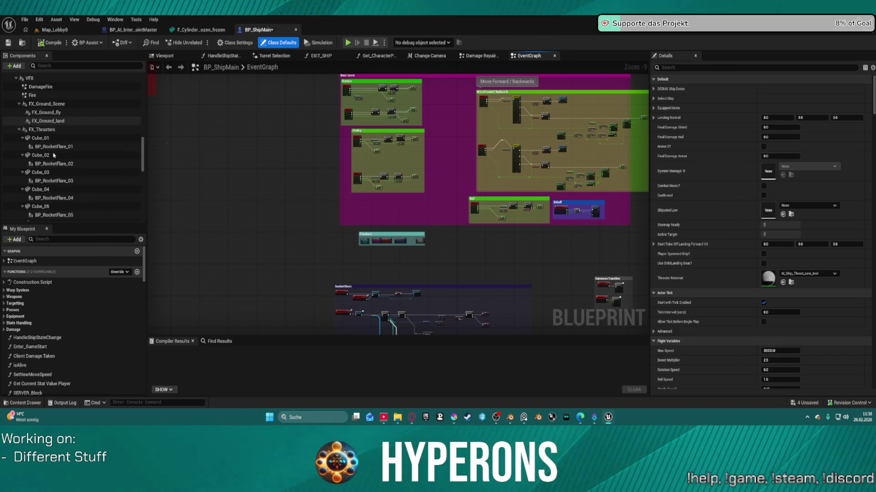
pyautogui.scroll(-4, 54, 156)
pyautogui.scroll(-5, 73, 155)
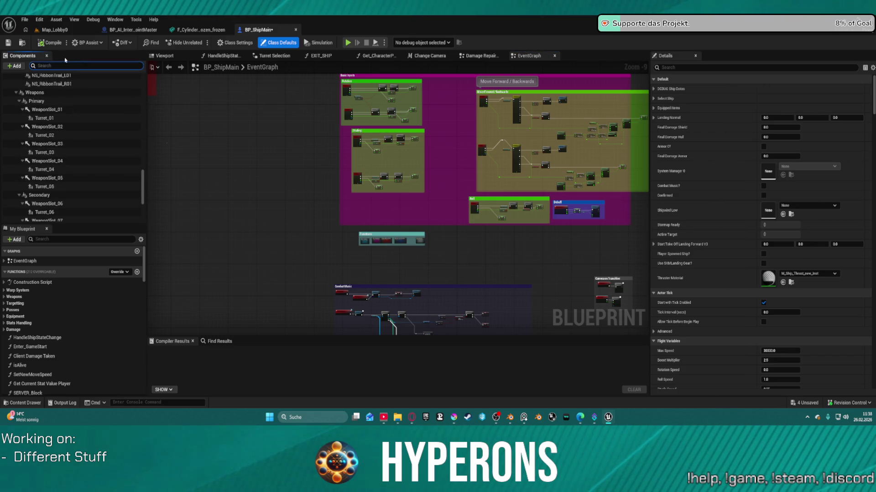
pyautogui.write('game')
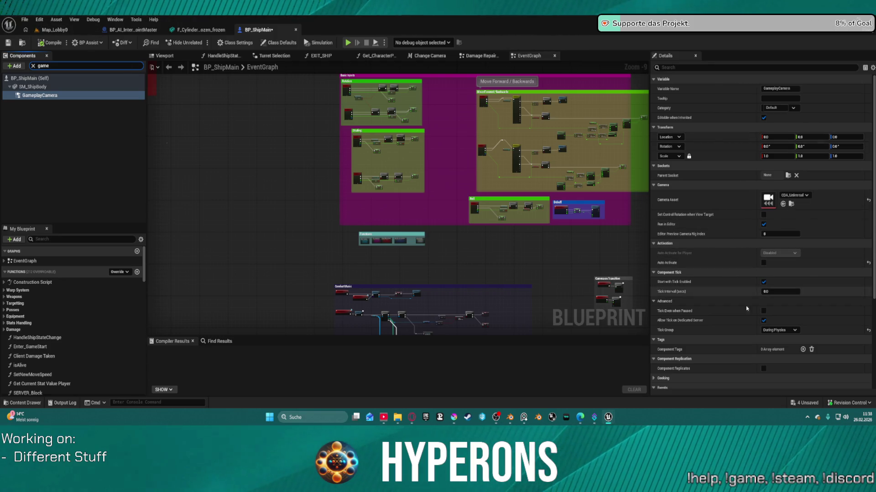
pyautogui.scroll(-5, 734, 226)
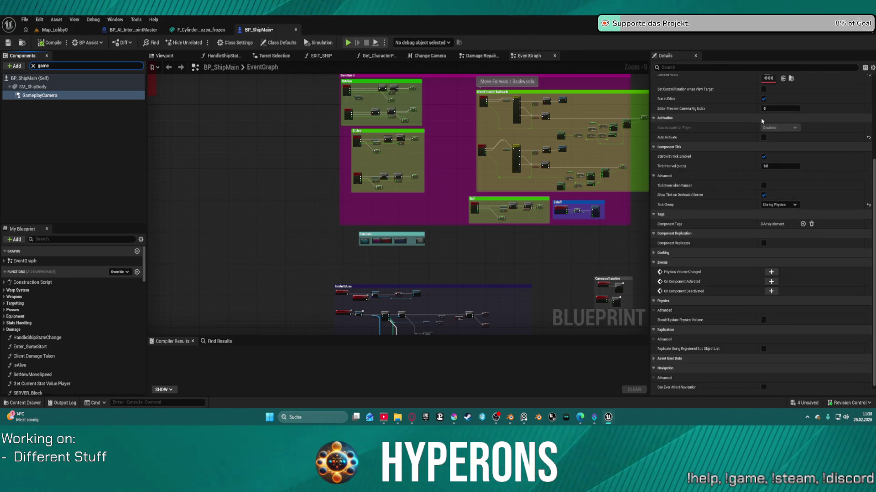
pyautogui.scroll(2, 753, 132)
pyautogui.click(790, 124)
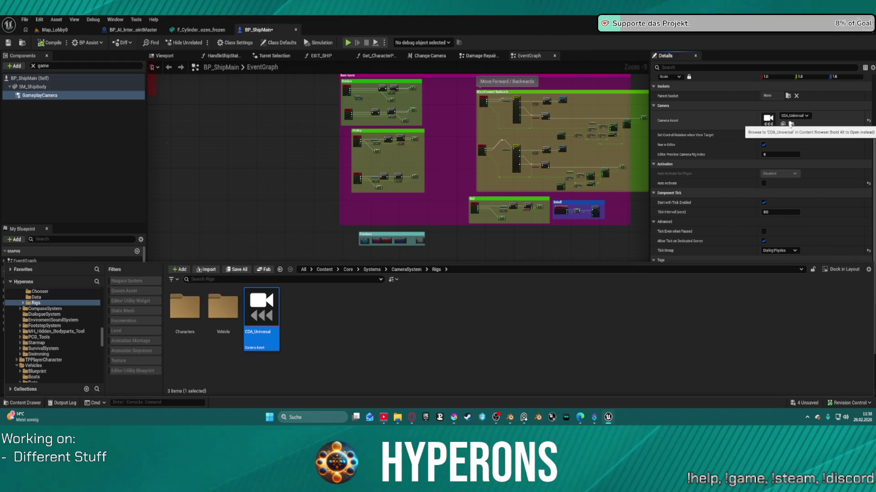
pyautogui.doubleClick(271, 315)
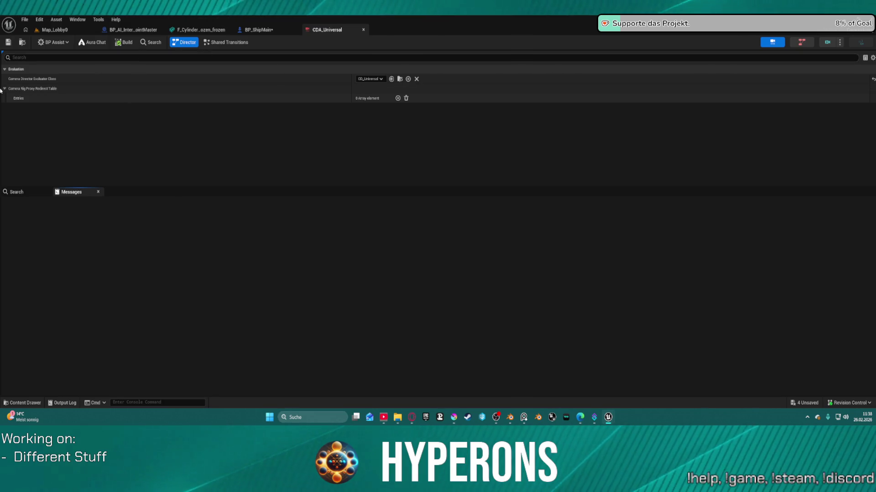
# Open the CD_Universal camera director, then browse Rigs > Vehicle > Ship and open CA_Ship_Universal.
pyautogui.click(399, 79)
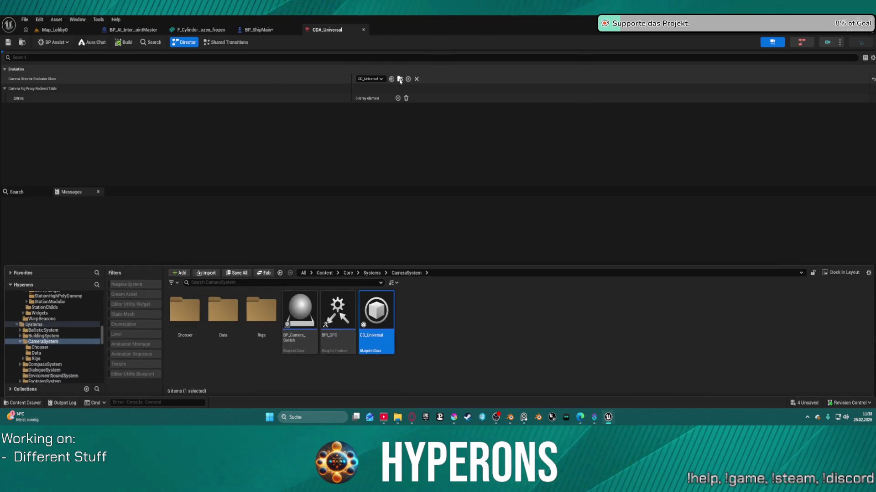
pyautogui.doubleClick(387, 310)
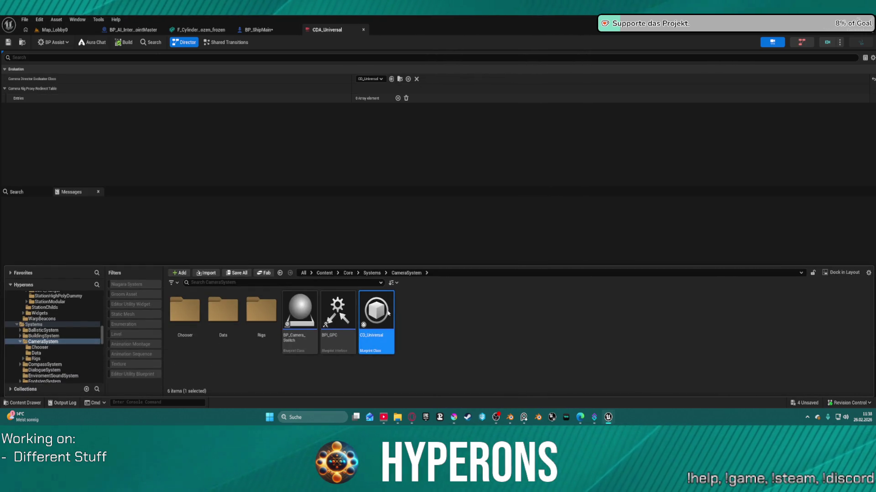
pyautogui.hotkey('ctrl', 'space')
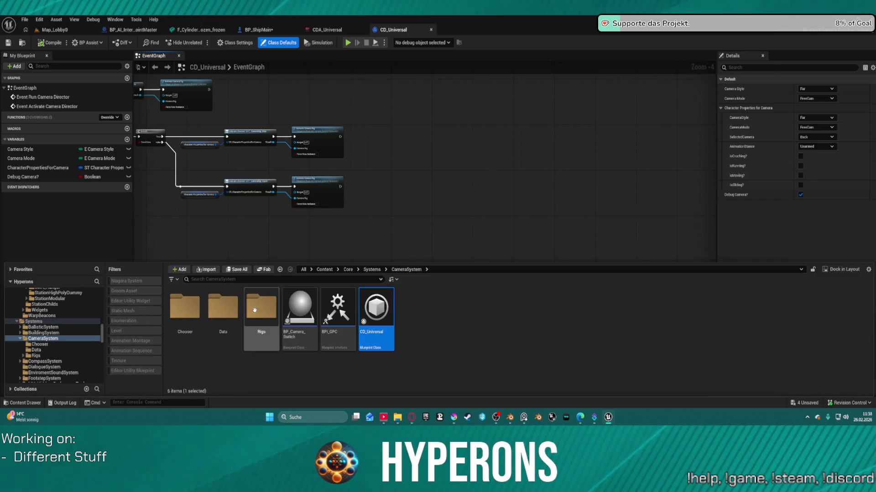
pyautogui.doubleClick(254, 309)
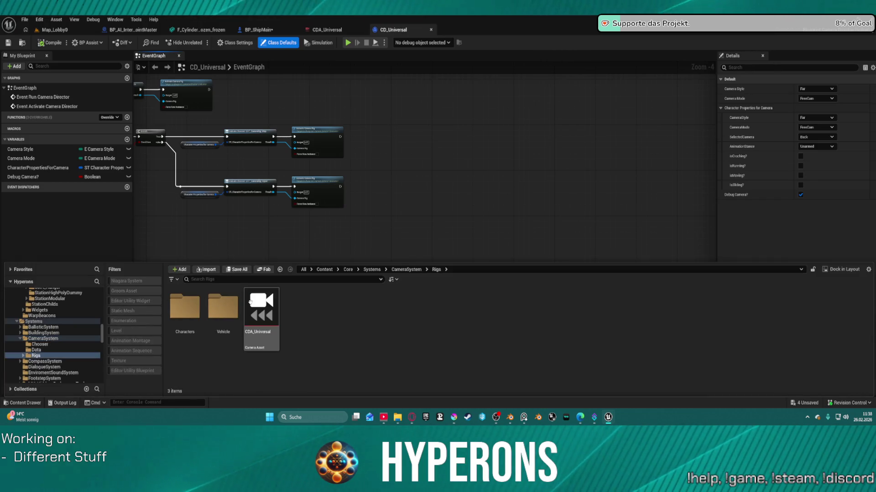
pyautogui.doubleClick(223, 307)
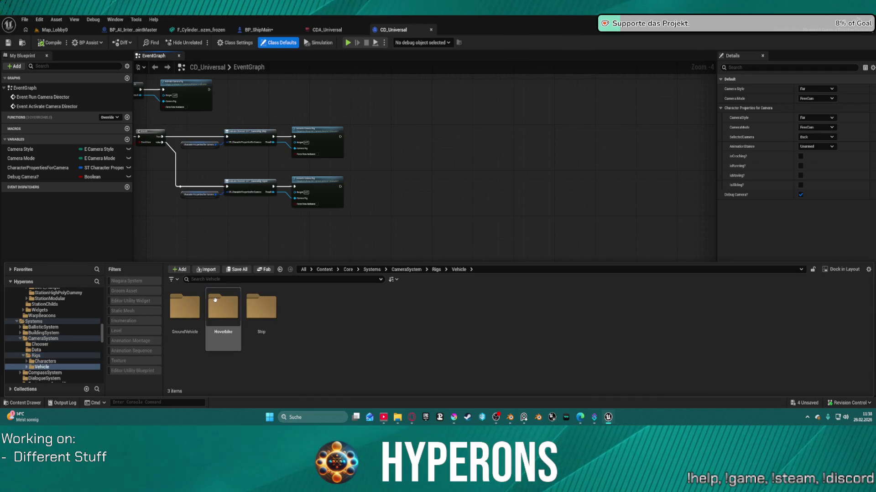
pyautogui.doubleClick(271, 316)
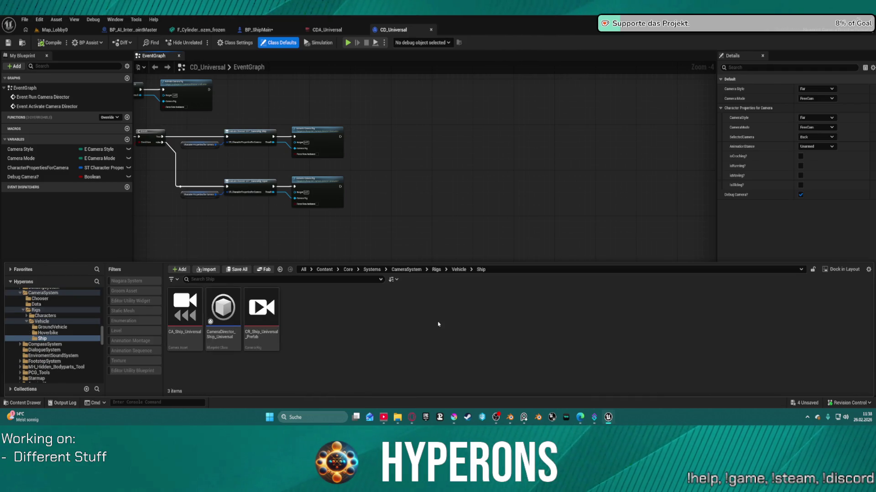
pyautogui.click(186, 303)
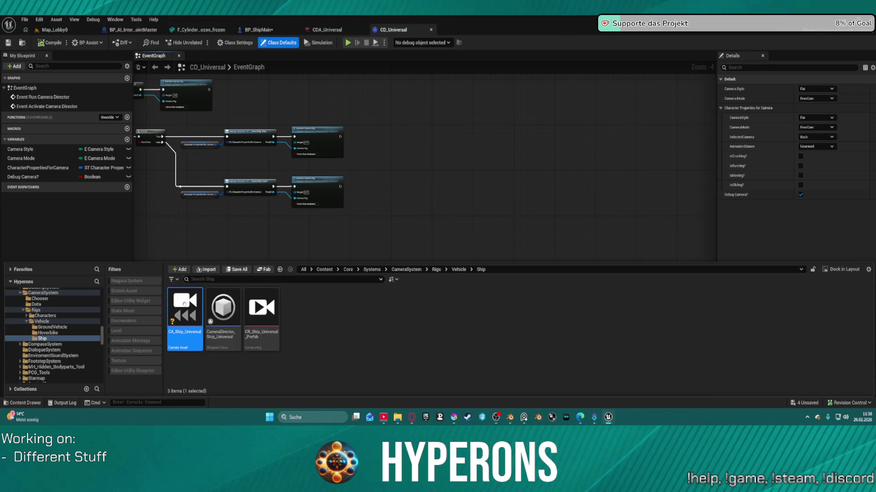
pyautogui.doubleClick(186, 303)
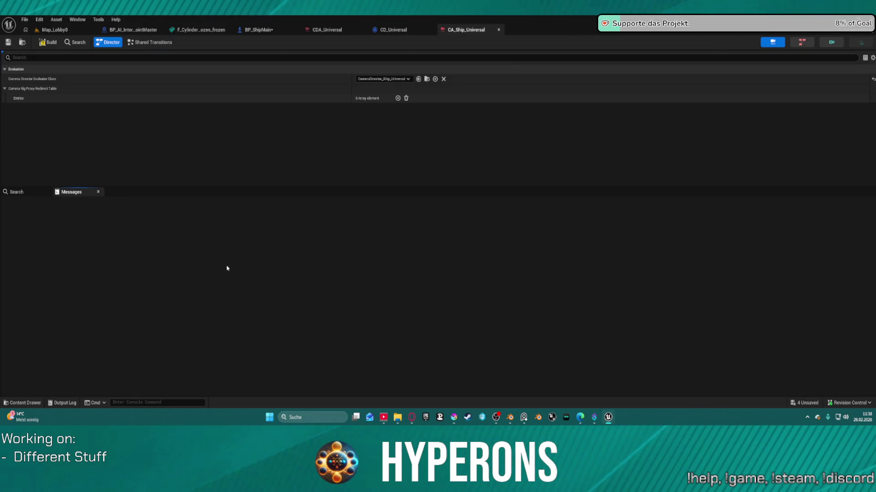
# Check CA_Ship_Universal's Shared Transitions and its ship camera director, then return to CA_Ship_Universal.
pyautogui.click(150, 42)
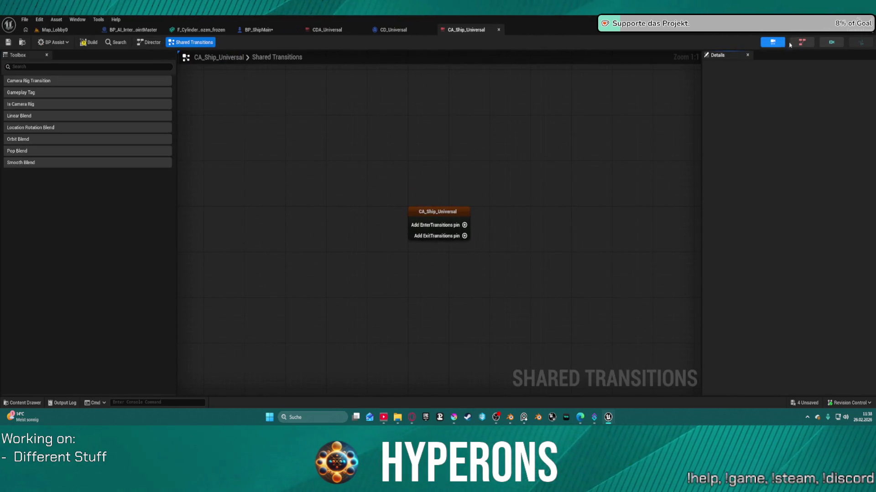
pyautogui.click(802, 45)
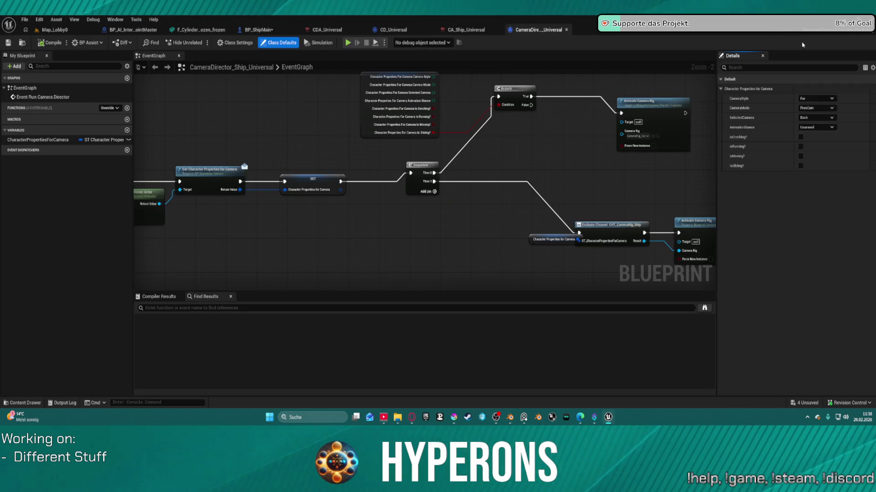
pyautogui.hotkey('ctrl', 'space')
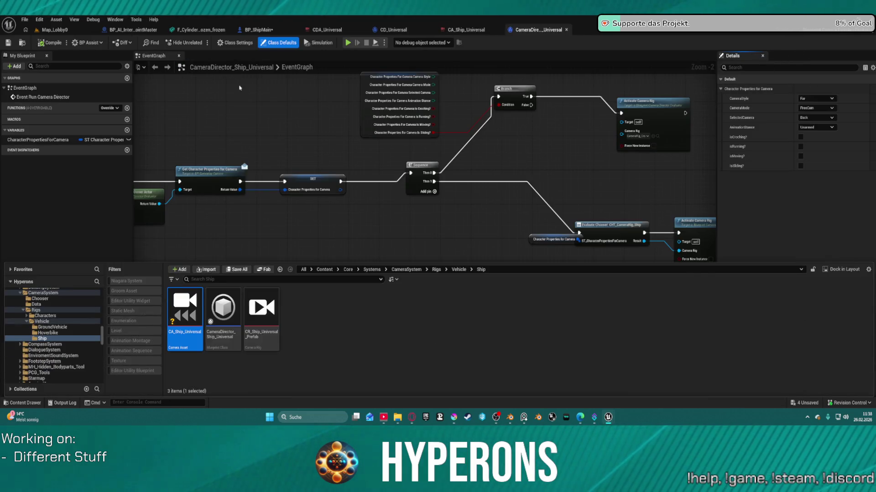
pyautogui.click(240, 88)
pyautogui.click(466, 30)
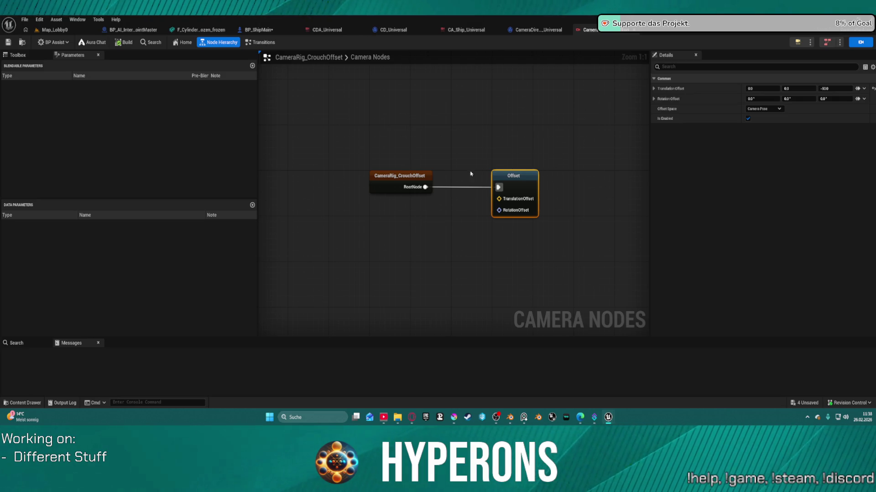
# Open CR_Ship_Universal_Prefab and inspect its Attach to Player Pawn and Offset nodes.
pyautogui.hotkey('ctrl', 'space')
pyautogui.doubleClick(251, 316)
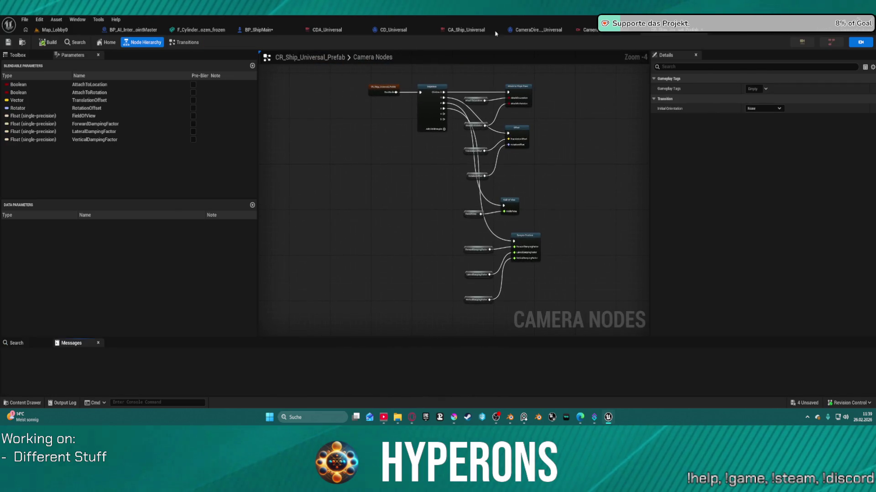
pyautogui.scroll(1, 503, 114)
pyautogui.moveTo(446, 166); pyautogui.dragTo(435, 197)
pyautogui.scroll(-1, 406, 156)
pyautogui.click(402, 94)
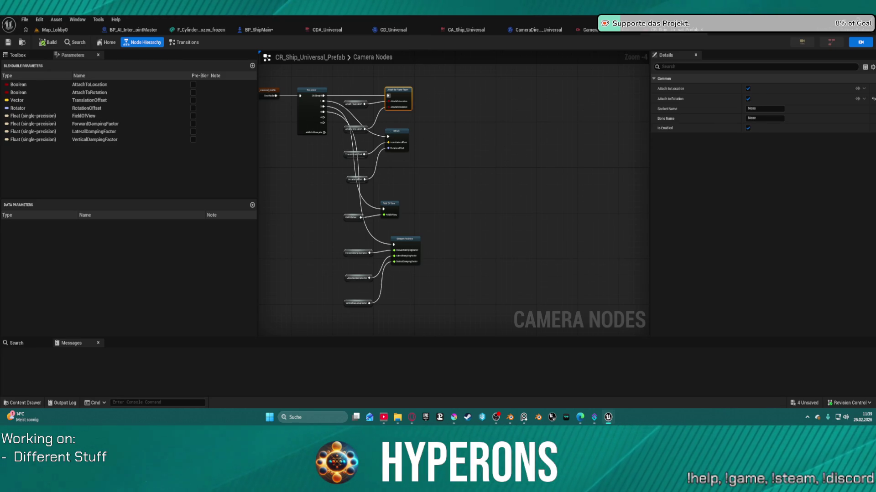
pyautogui.scroll(3, 461, 111)
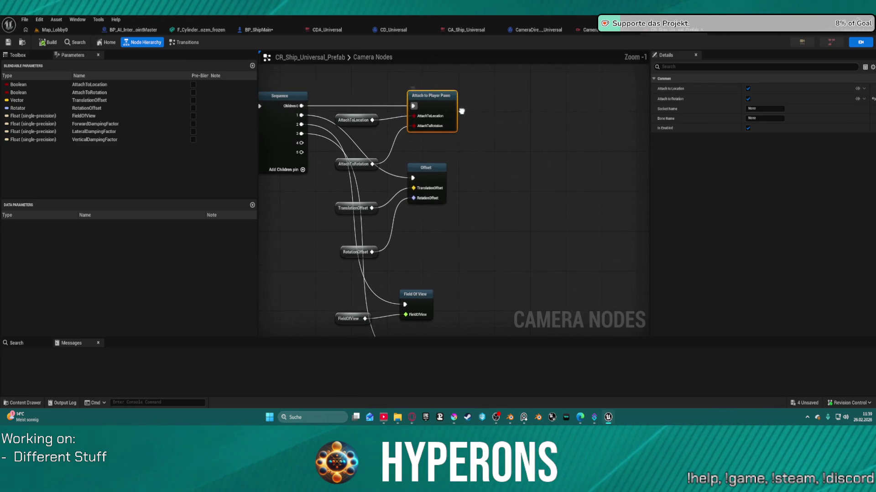
pyautogui.click(430, 179)
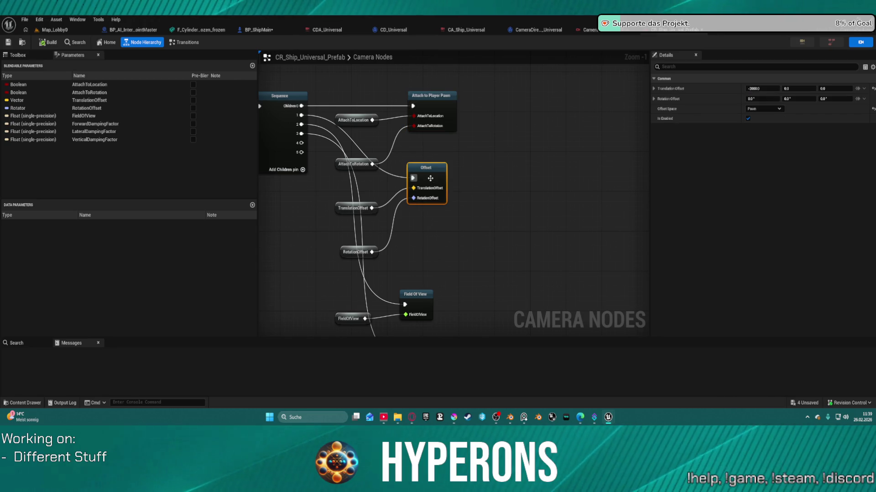
# Disconnect the Dampen Position node from the rig's execution chain and return to Map_Lobby0.
pyautogui.moveTo(449, 219); pyautogui.dragTo(464, 139)
pyautogui.click(443, 271)
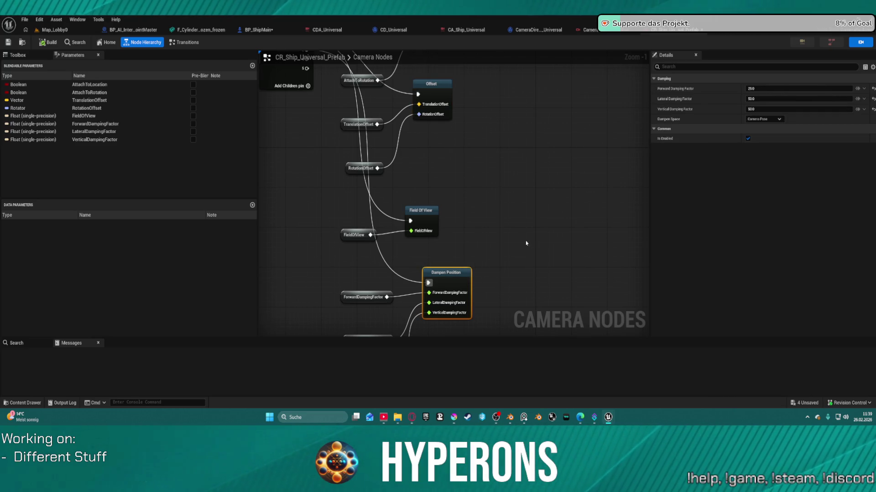
pyautogui.keyDown('alt'); pyautogui.click(392, 275); pyautogui.keyUp('alt')
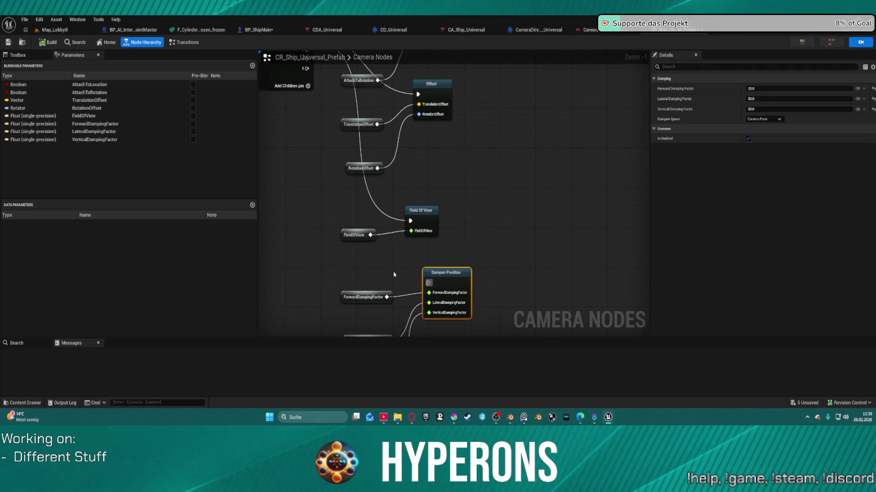
pyautogui.moveTo(408, 271)
pyautogui.mouseDown()
pyautogui.moveTo(428, 129)
pyautogui.moveTo(437, 142)
pyautogui.mouseUp()
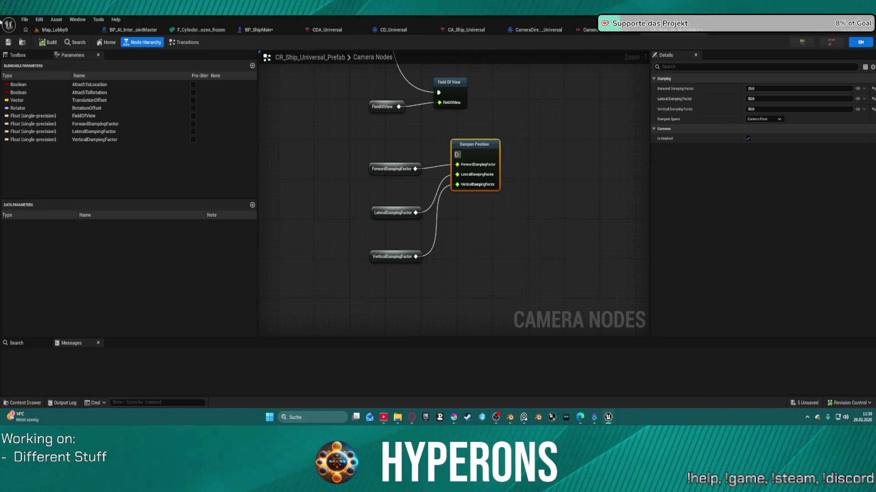
pyautogui.click(44, 31)
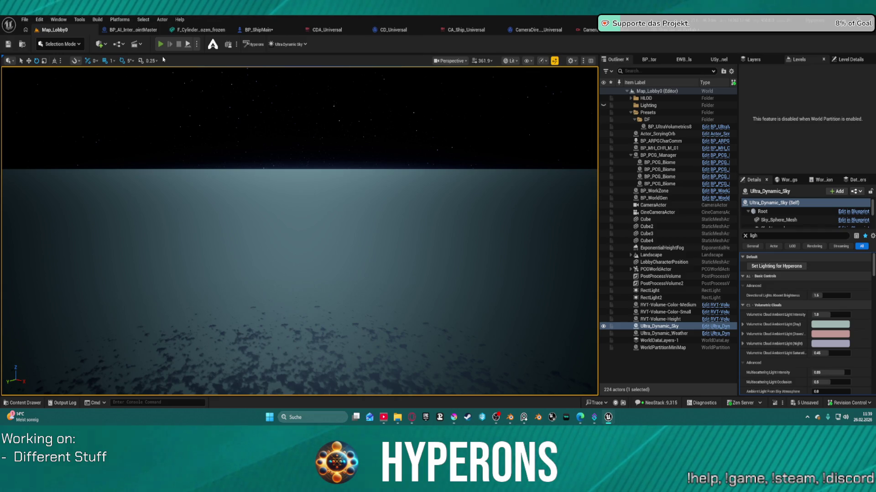
# Play the lobby in-editor, pick and confirm the fourth character, and start the game.
pyautogui.click(161, 45)
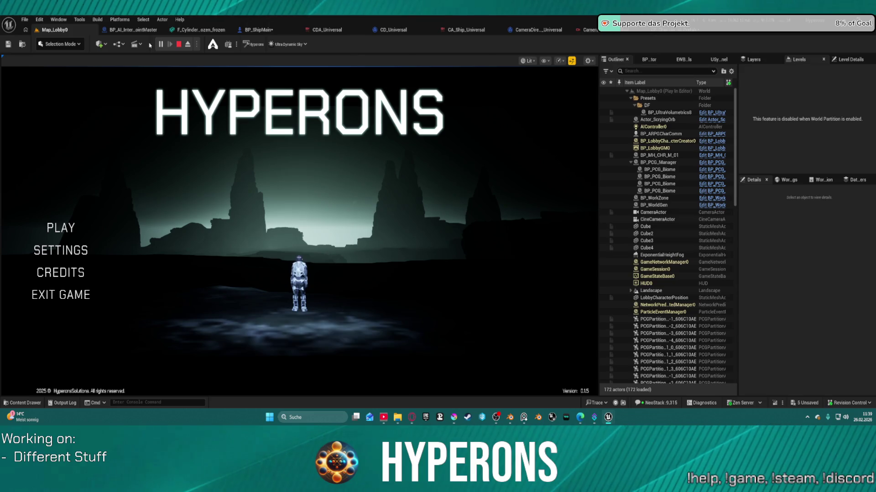
pyautogui.click(65, 228)
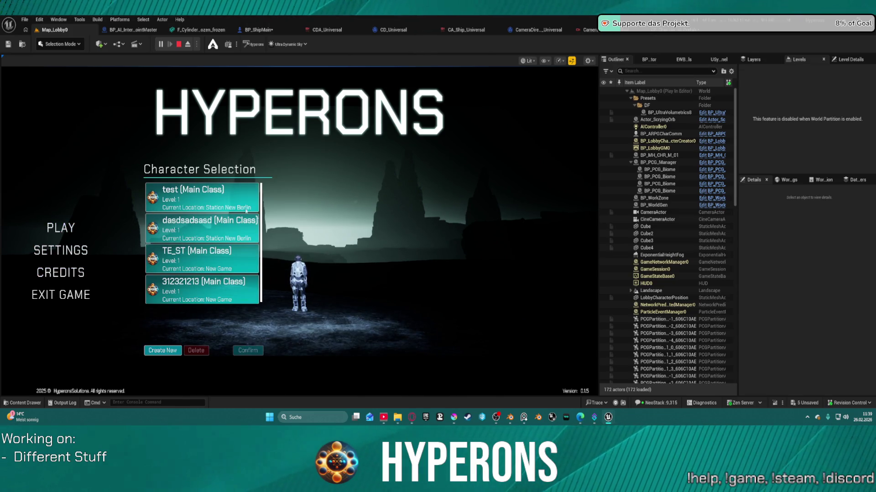
pyautogui.click(219, 287)
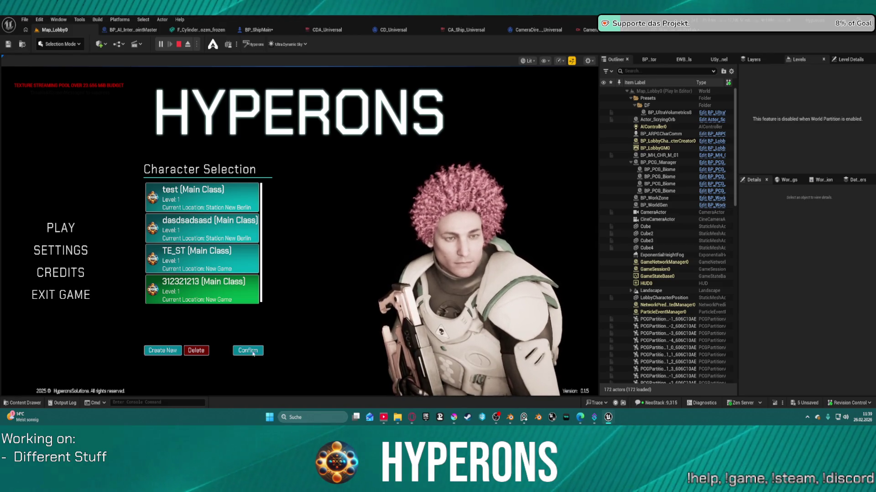
pyautogui.click(251, 352)
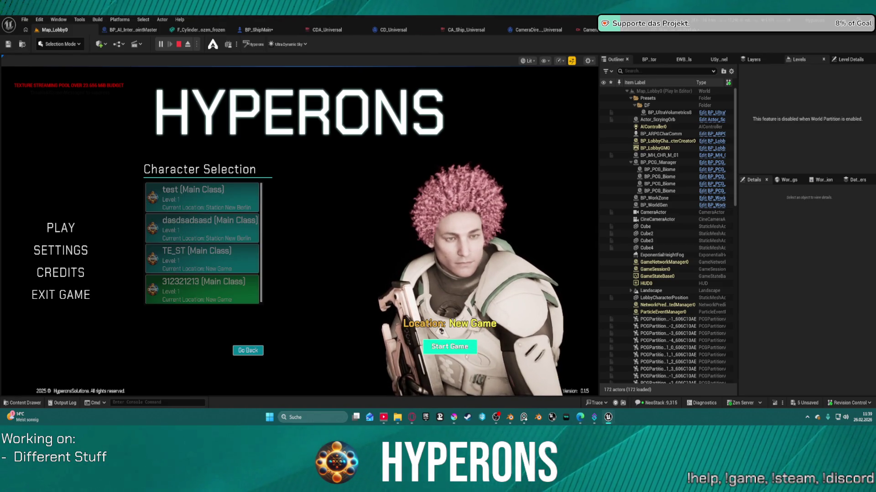
pyautogui.click(477, 346)
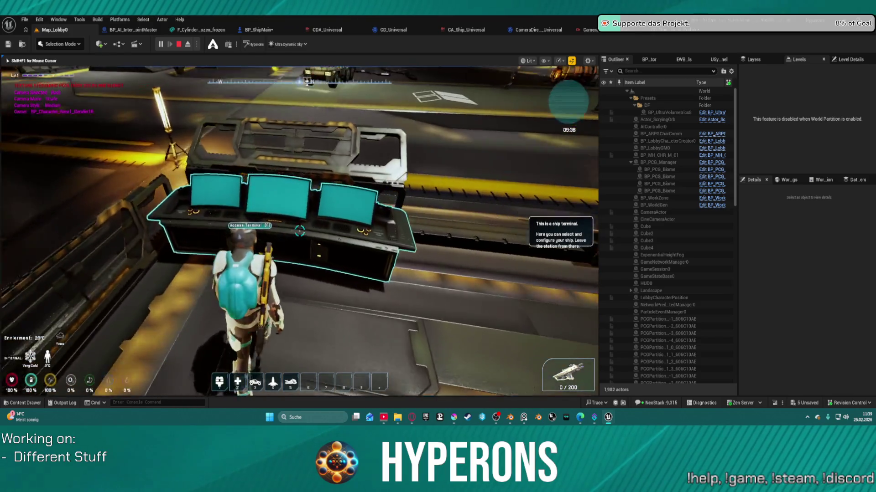
# Use the hangar Access Terminal's Ship Configuration Menu to exit Station New Berlin and confirm.
pyautogui.press('f')
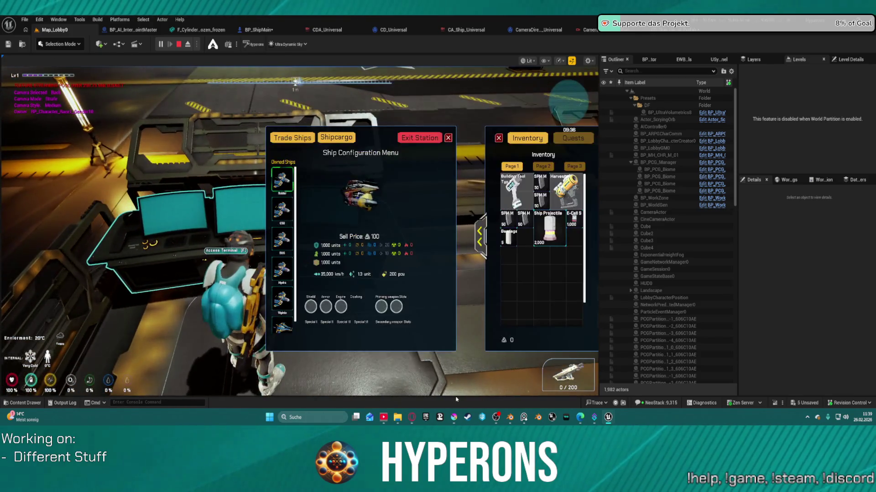
pyautogui.click(419, 138)
pyautogui.click(287, 269)
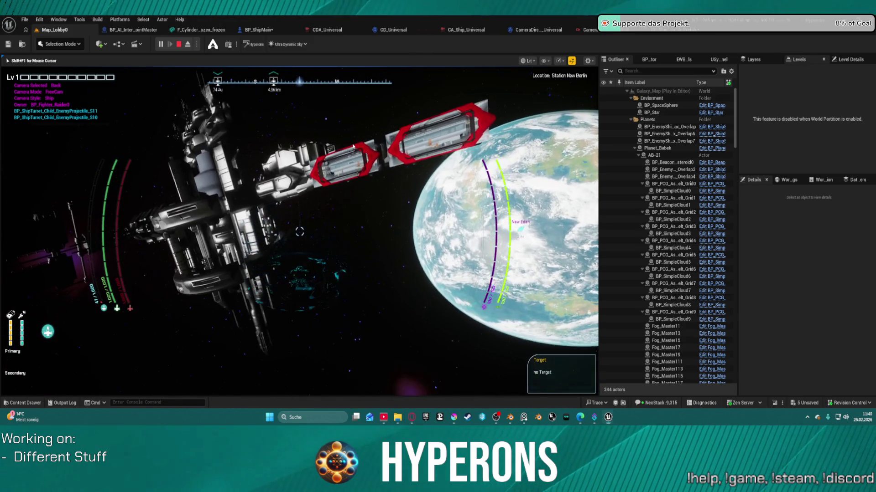
# Recapture the mouse, cycle the ship cameras, roll with Q and E, ending on the Left camera.
pyautogui.press('super')
pyautogui.press('Escape')
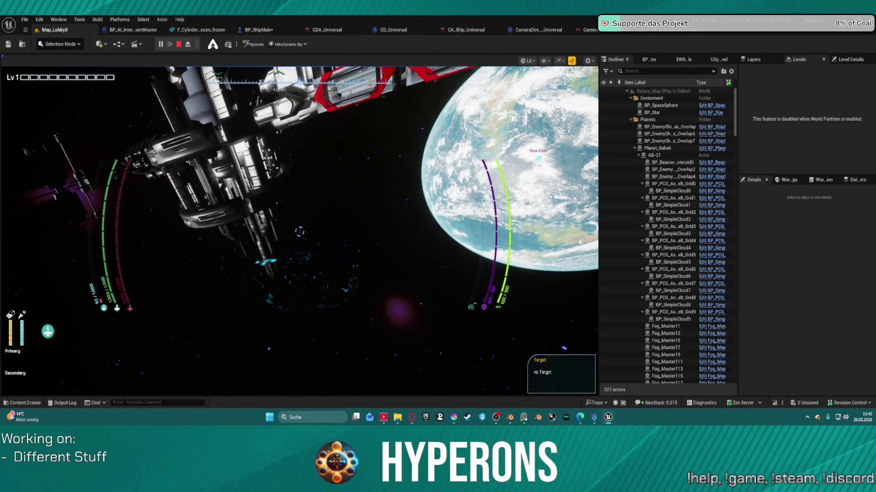
pyautogui.click(457, 263)
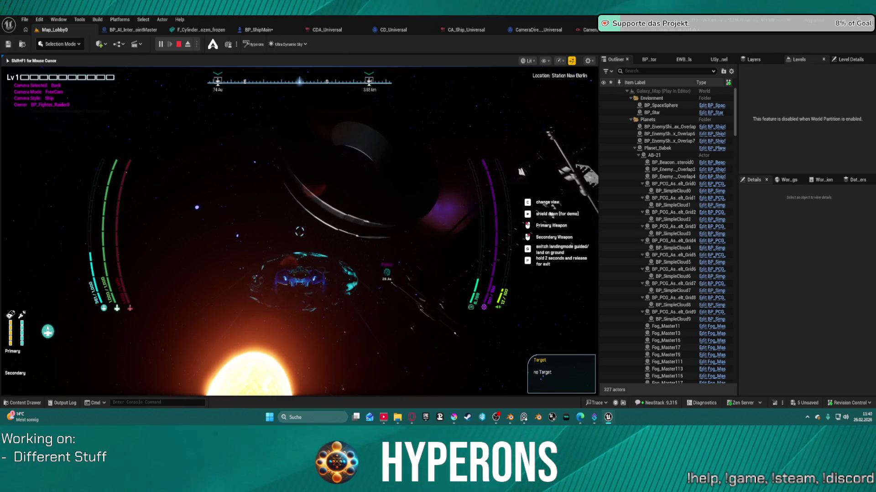
pyautogui.press('c')
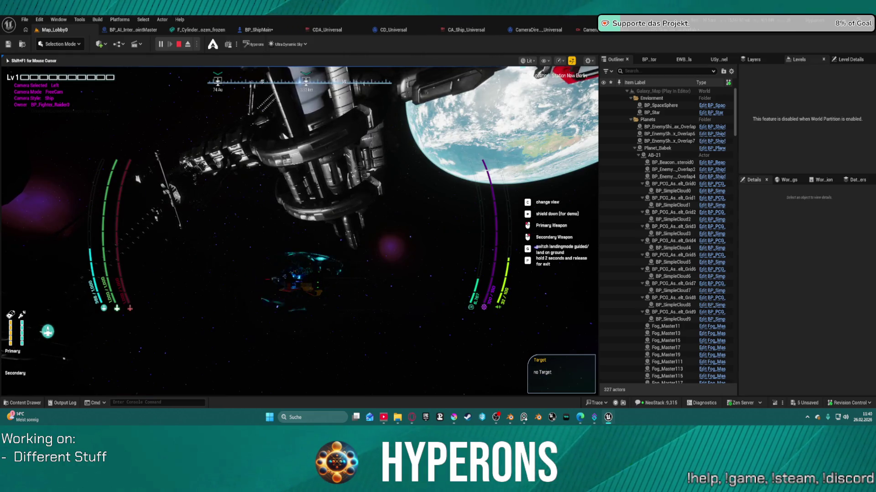
pyautogui.press('c')
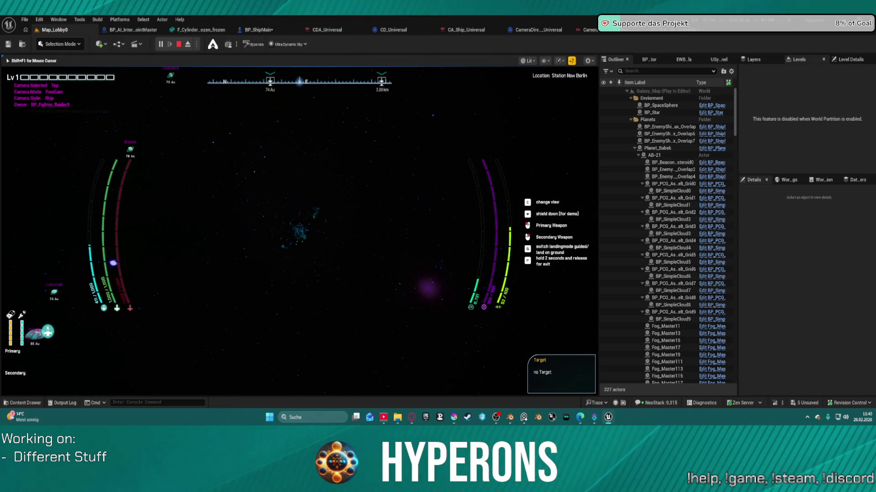
pyautogui.press('c')
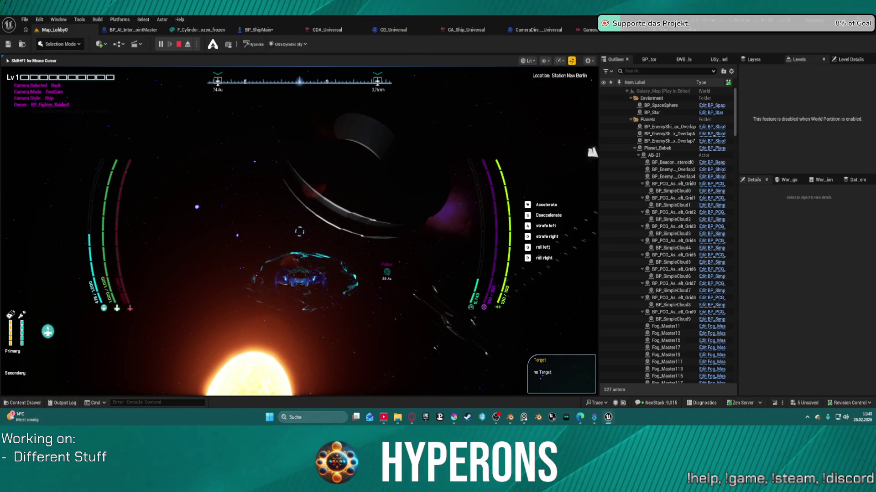
pyautogui.press('q')
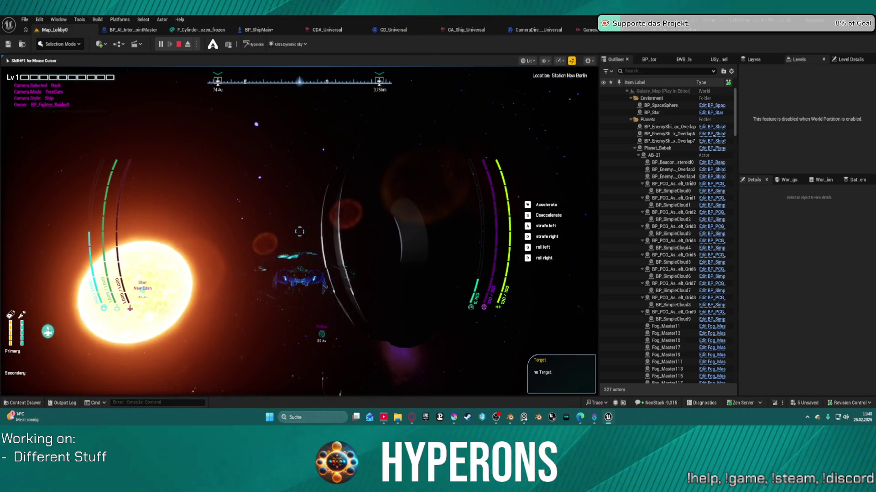
pyautogui.press('e')
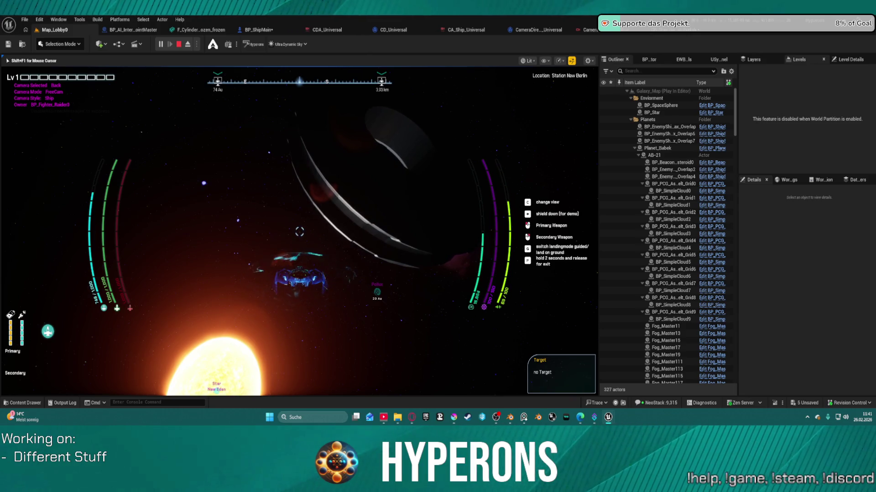
pyautogui.press('c')
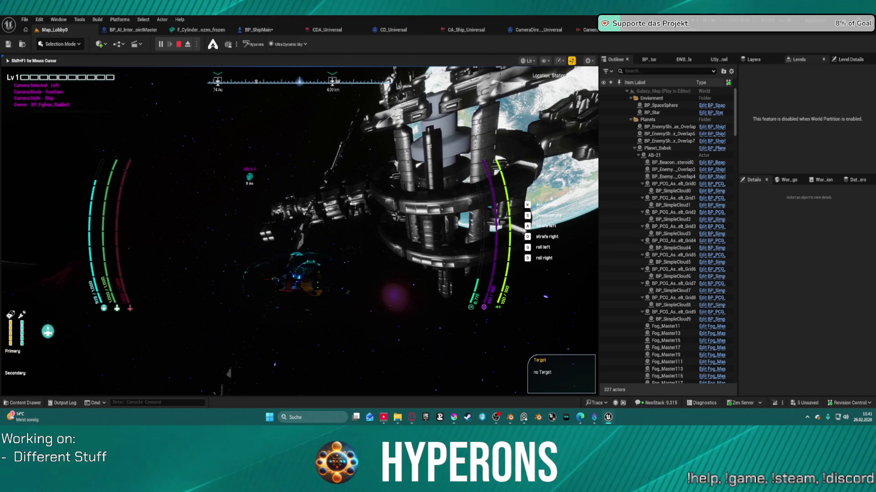
# Cycle the ship camera through Right, Back, Top and Back views while descending toward the asteroid.
pyautogui.press('c')
pyautogui.press('c')
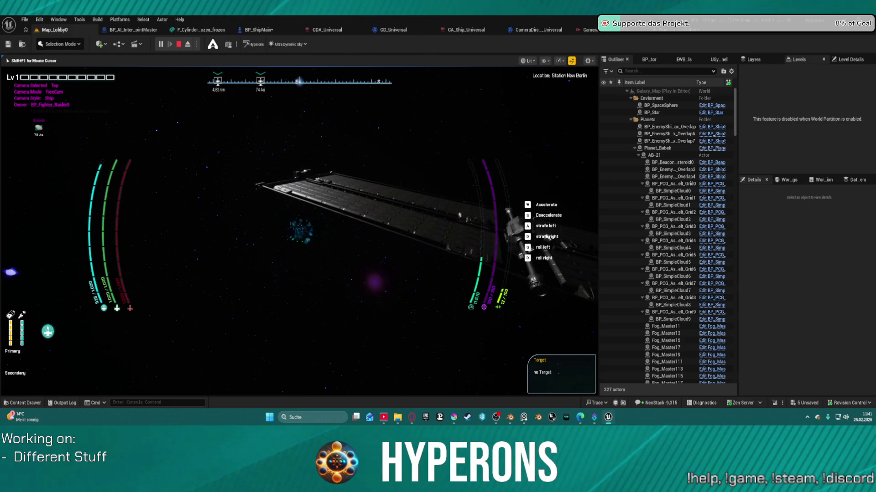
pyautogui.press('c')
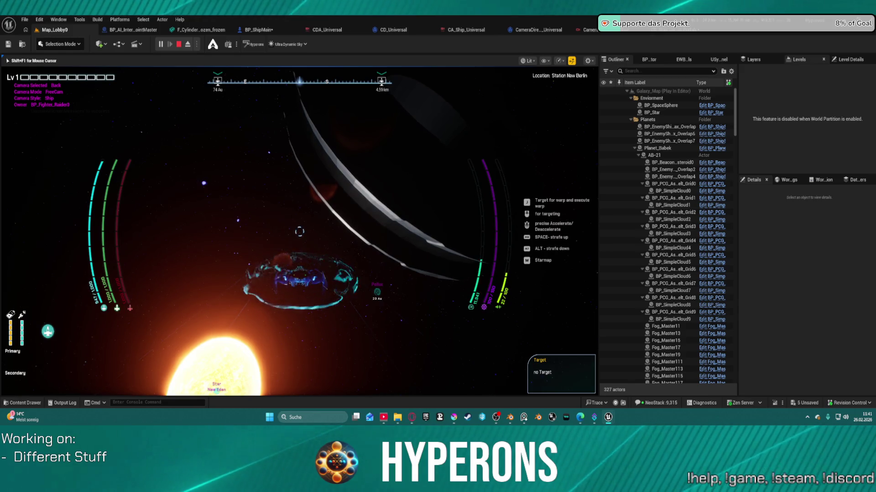
pyautogui.press('c')
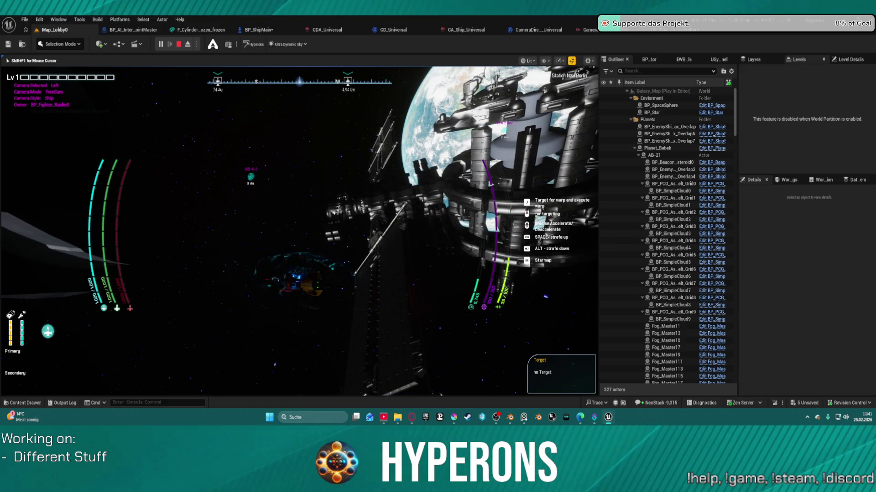
pyautogui.press('c')
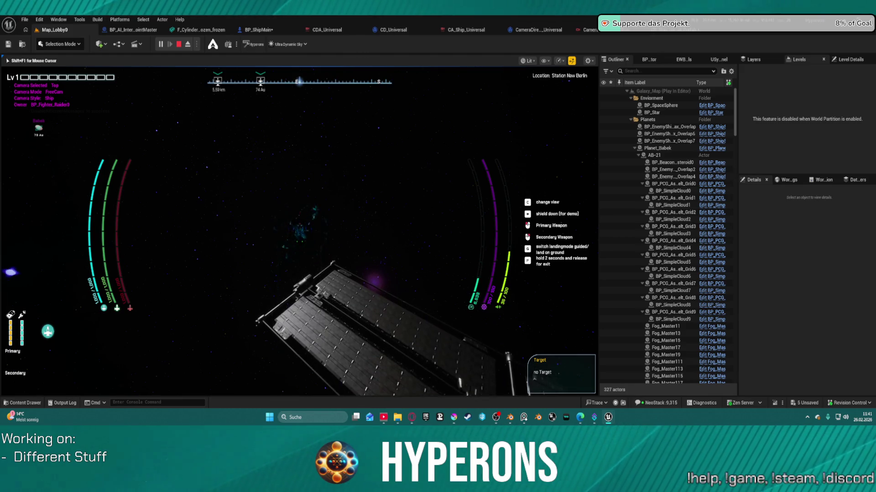
pyautogui.press('c')
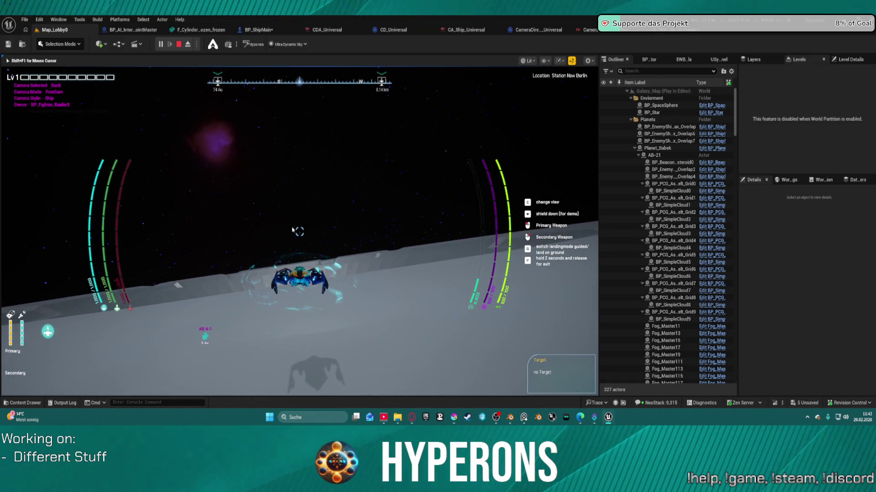
# Stop the Play-in-Editor session with Esc.
pyautogui.press('Escape')
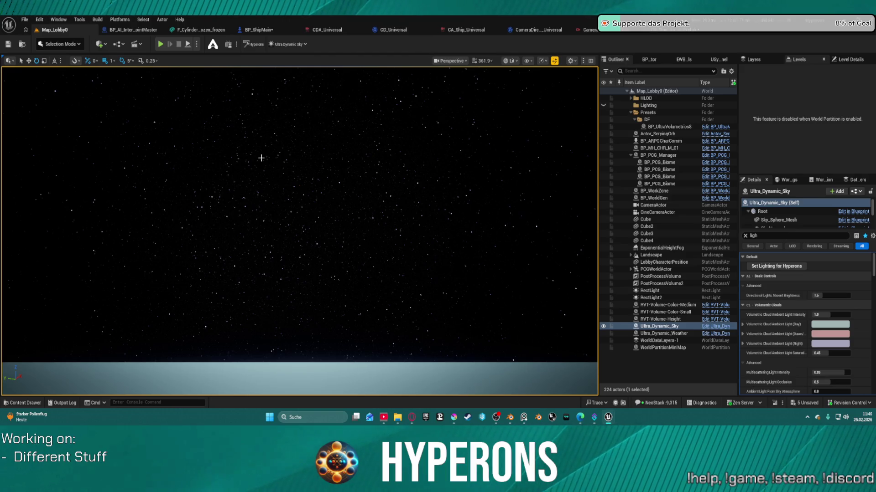
pyautogui.moveTo(424, 199)
pyautogui.mouseDown()
pyautogui.moveTo(424, 219)
pyautogui.moveTo(424, 201)
pyautogui.moveTo(397, 228)
pyautogui.moveTo(365, 238)
pyautogui.moveTo(328, 228)
pyautogui.moveTo(329, 219)
pyautogui.moveTo(424, 198)
pyautogui.moveTo(424, 235)
pyautogui.mouseUp()
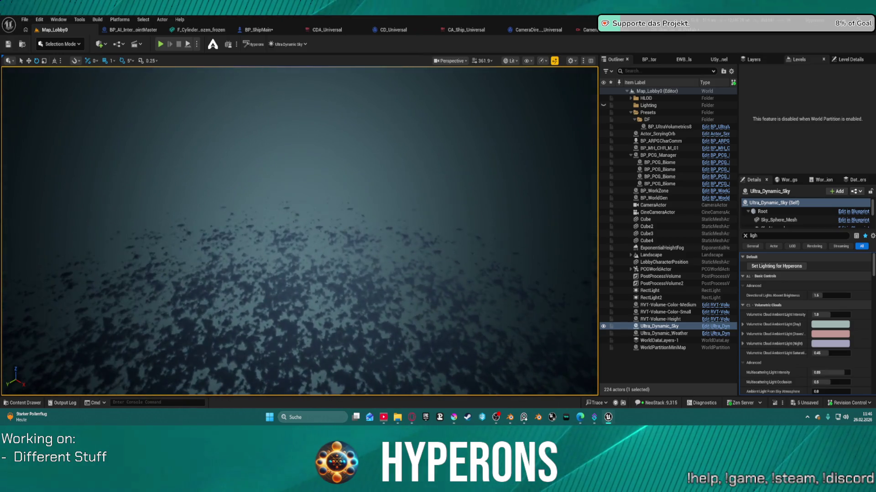
pyautogui.click(28, 20)
pyautogui.moveTo(69, 71)
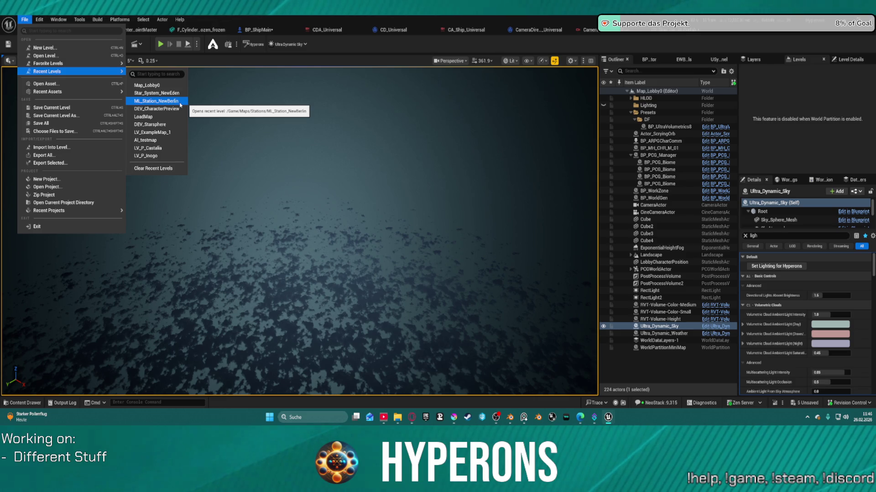
pyautogui.press('Escape')
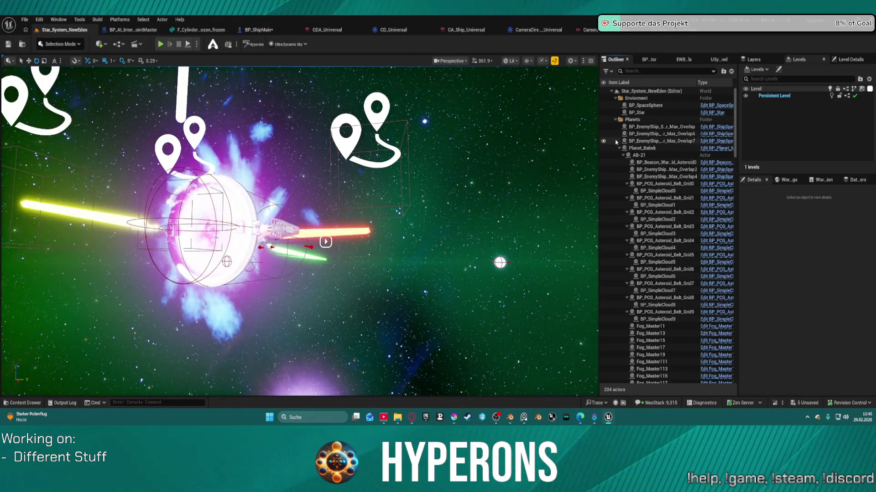
# Collapse the Planet_Babek, Castalia, Inongo, Lahurati and New Eden folders in the Outliner.
pyautogui.click(620, 148)
pyautogui.click(619, 155)
pyautogui.click(619, 162)
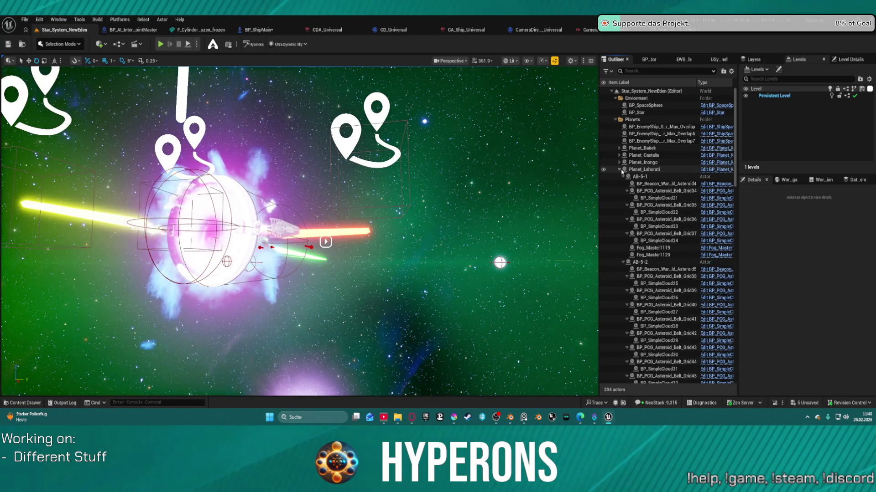
pyautogui.click(620, 169)
pyautogui.click(619, 176)
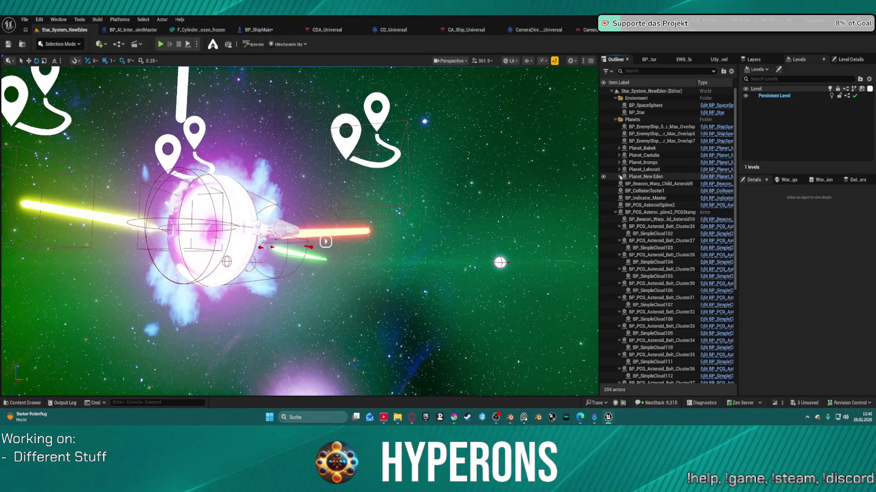
# Filter the Outliner by 'stat' and select the StationDock_Master_New1 actor.
pyautogui.click(655, 71)
pyautogui.write('stat')
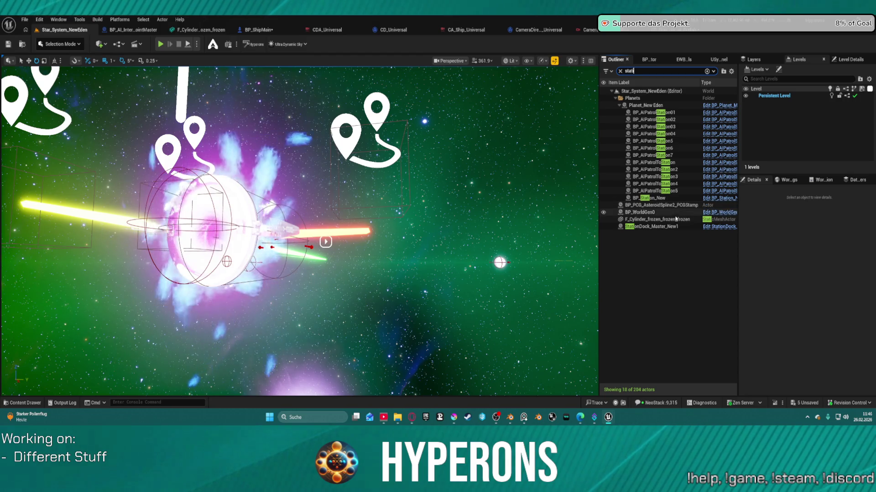
pyautogui.click(668, 228)
# Focus the station dock and rotate the ring station mesh about 185°.
pyautogui.doubleClick(667, 228)
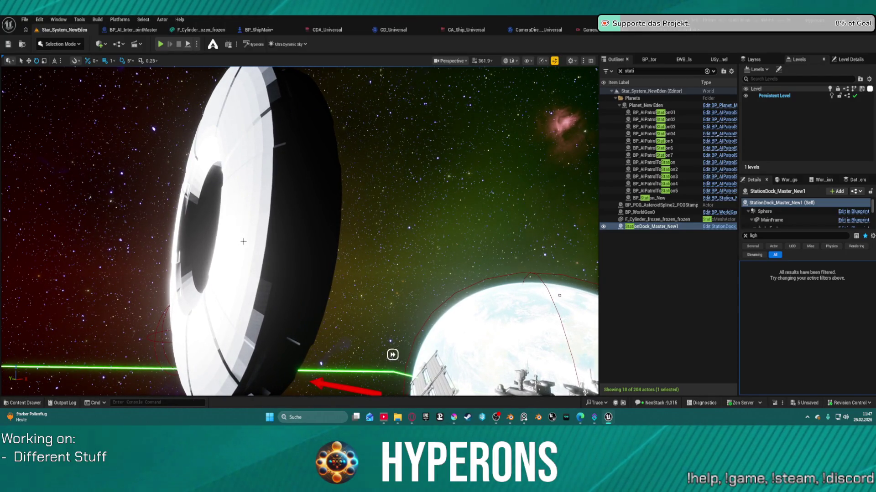
pyautogui.click(243, 242)
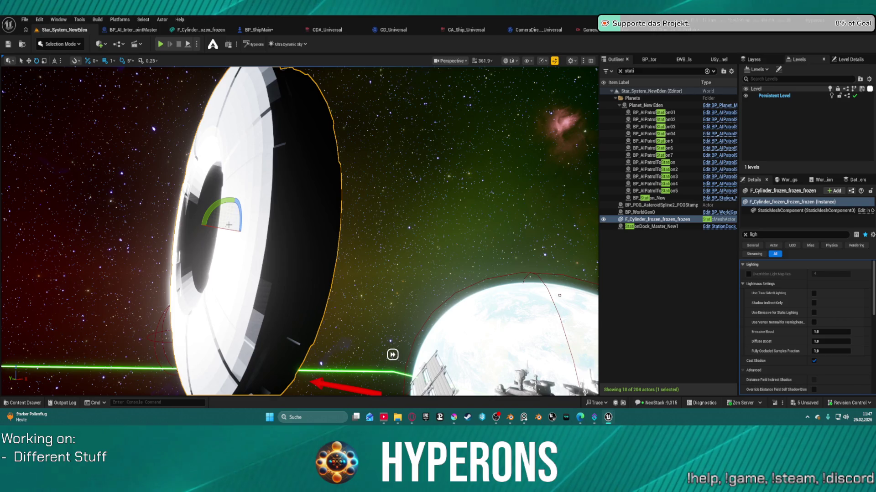
pyautogui.moveTo(226, 230); pyautogui.dragTo(190, 226)
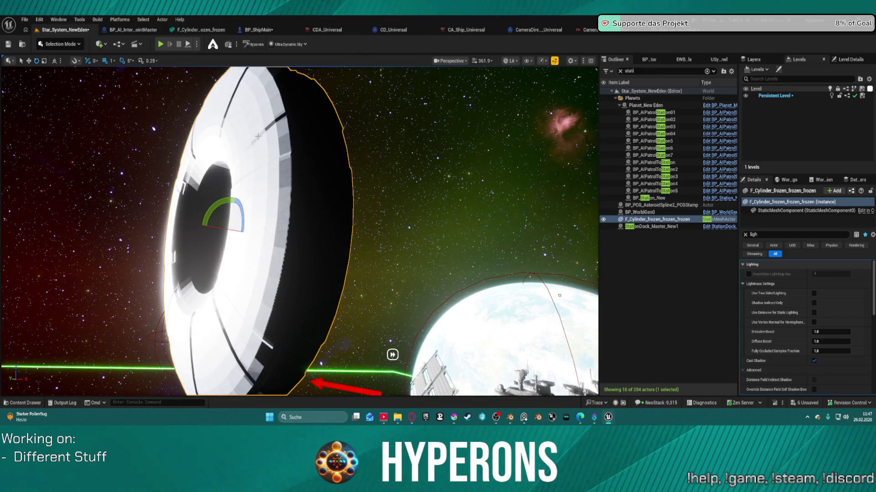
# Zoom in and out to check the turned ring, then start a play-test of the level.
pyautogui.scroll(10, 190, 225)
pyautogui.scroll(8, 299, 230)
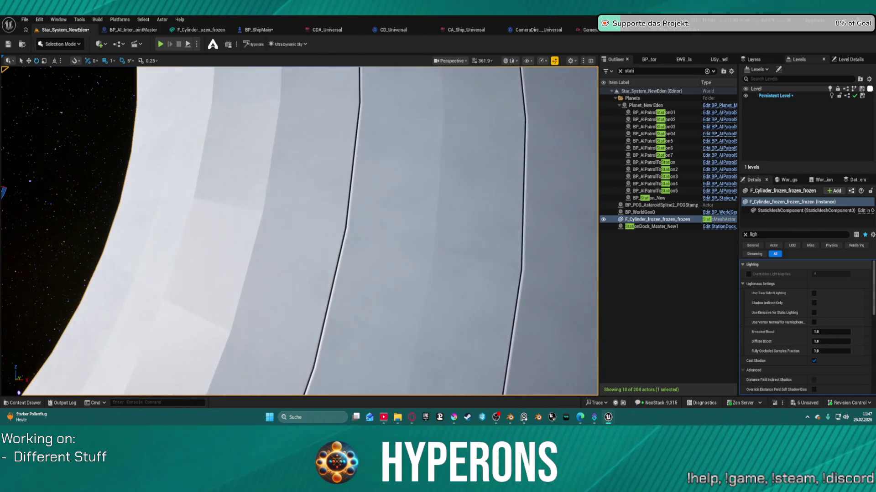
pyautogui.scroll(3, 254, 140)
pyautogui.scroll(-10, 254, 140)
pyautogui.scroll(-1, 254, 140)
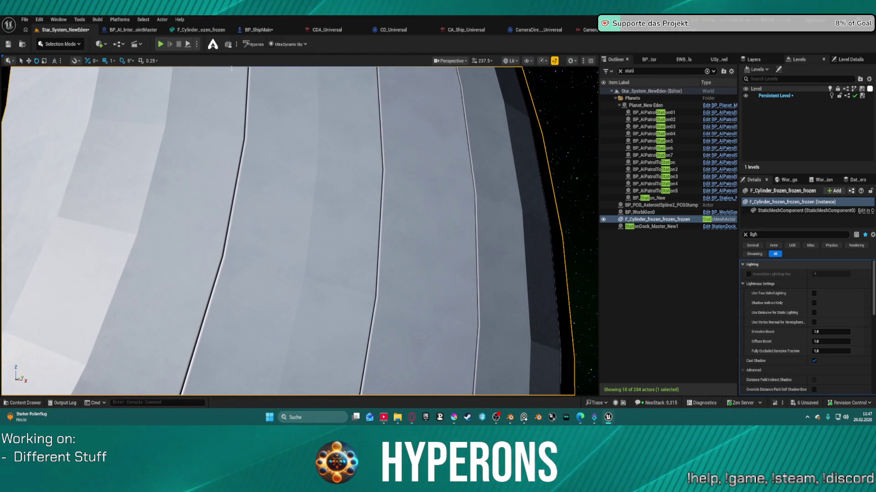
pyautogui.click(162, 44)
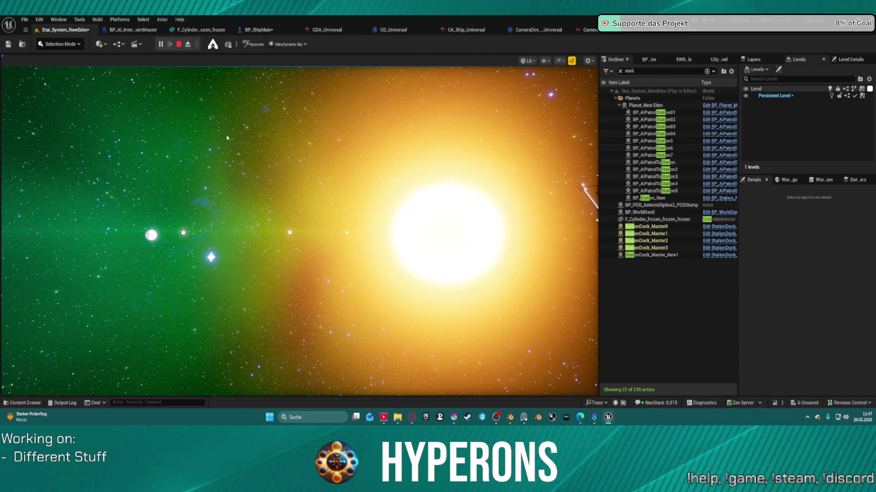
# Stop the play-test, reopen Map_Lobby0 from Recent Levels, and save the Star_System_NewEden changes.
pyautogui.press('Escape')
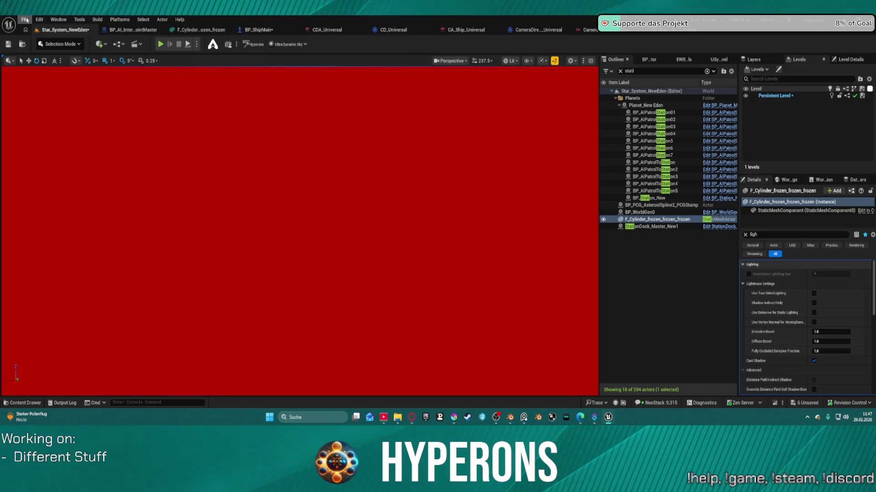
pyautogui.click(25, 20)
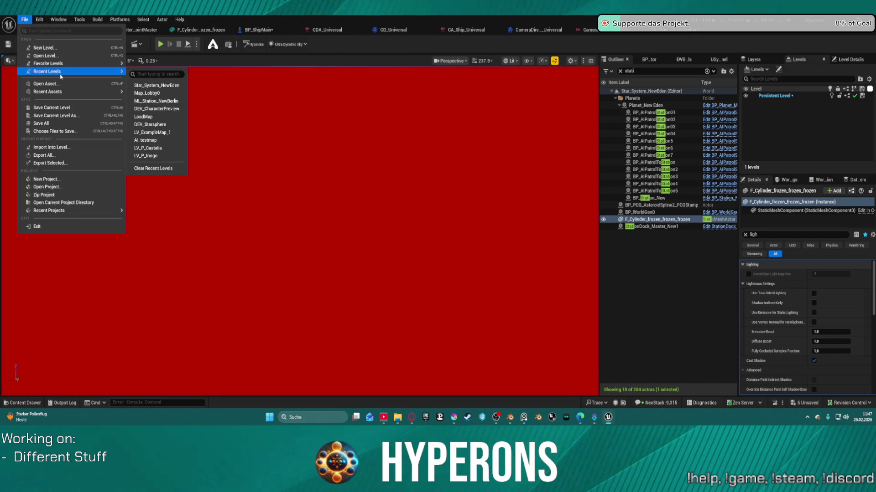
pyautogui.moveTo(91, 72)
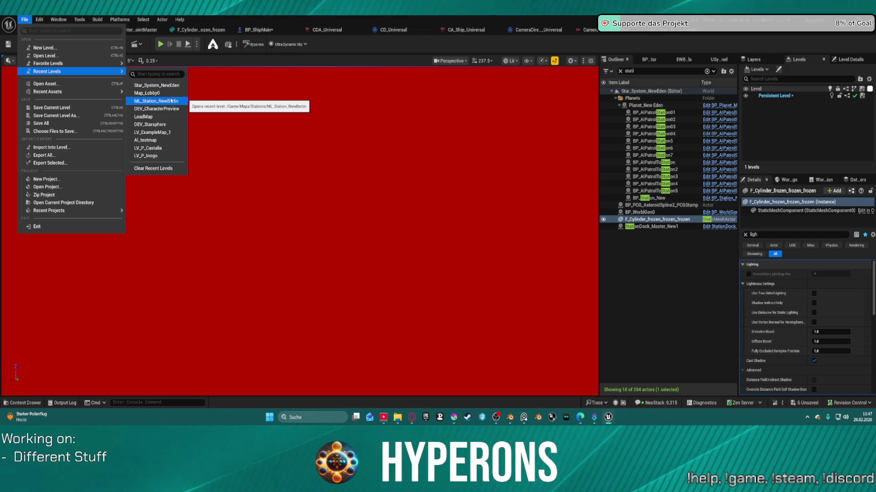
pyautogui.click(167, 94)
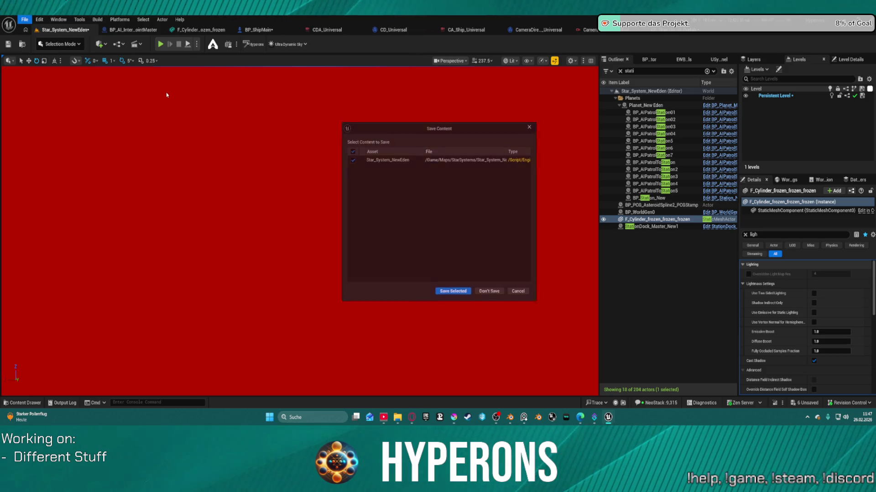
pyautogui.click(448, 296)
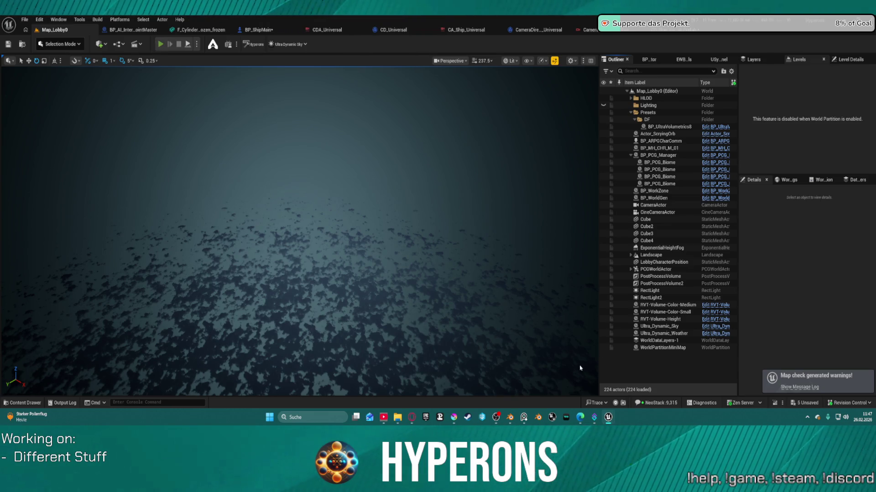
# Play-test the lobby, select the TE_ST character, and try then cancel Create New.
pyautogui.hotkey('alt', 'p')
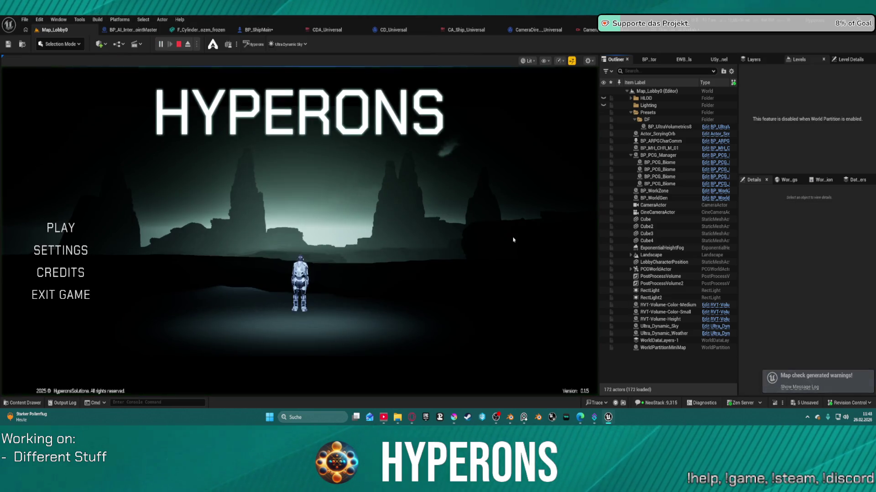
pyautogui.click(77, 228)
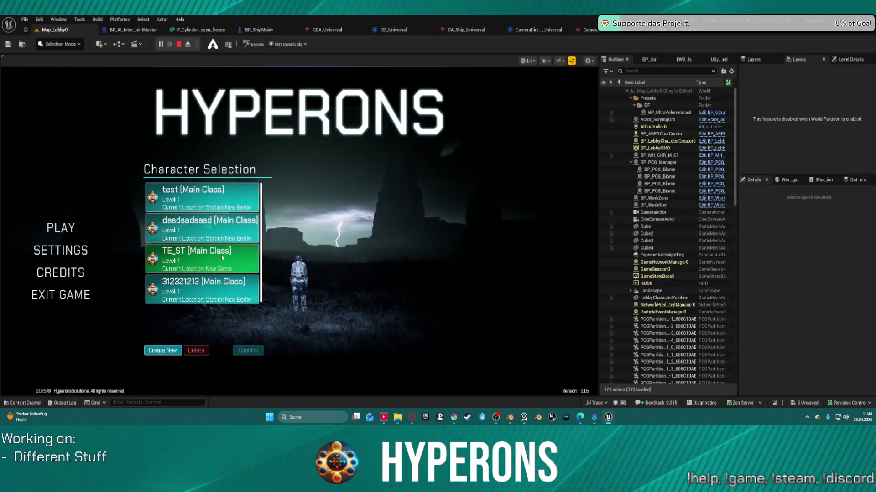
pyautogui.click(203, 258)
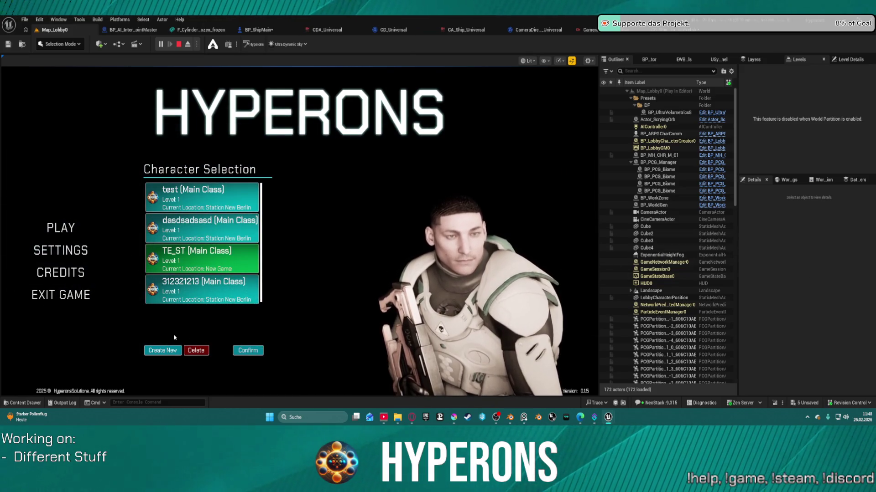
pyautogui.click(164, 352)
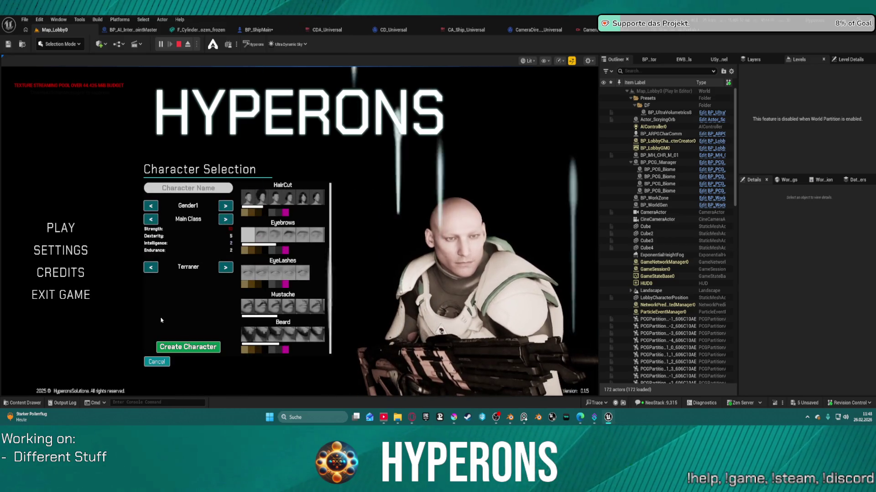
pyautogui.click(161, 361)
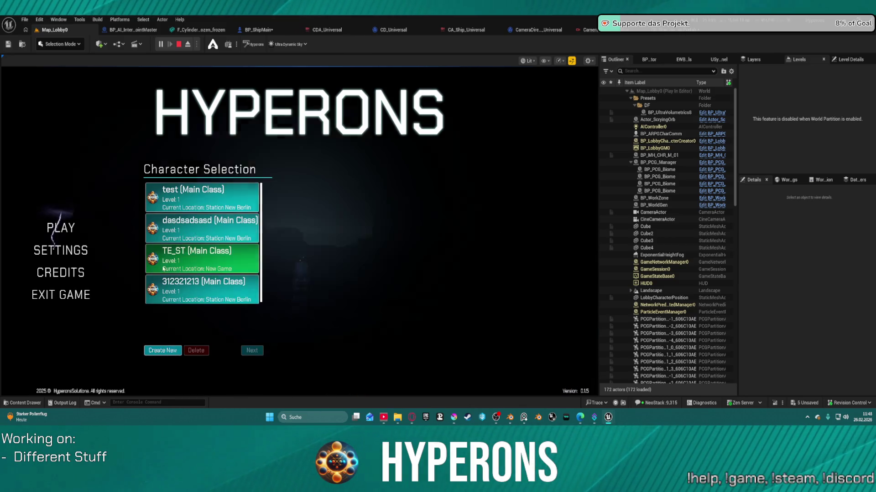
# Continue with TE_ST, start the game, then stop the session with Esc.
pyautogui.click(252, 350)
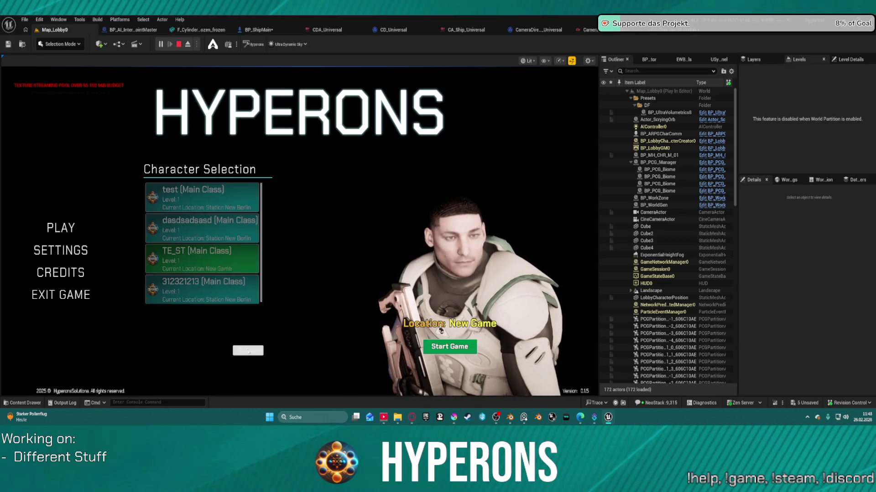
pyautogui.click(444, 346)
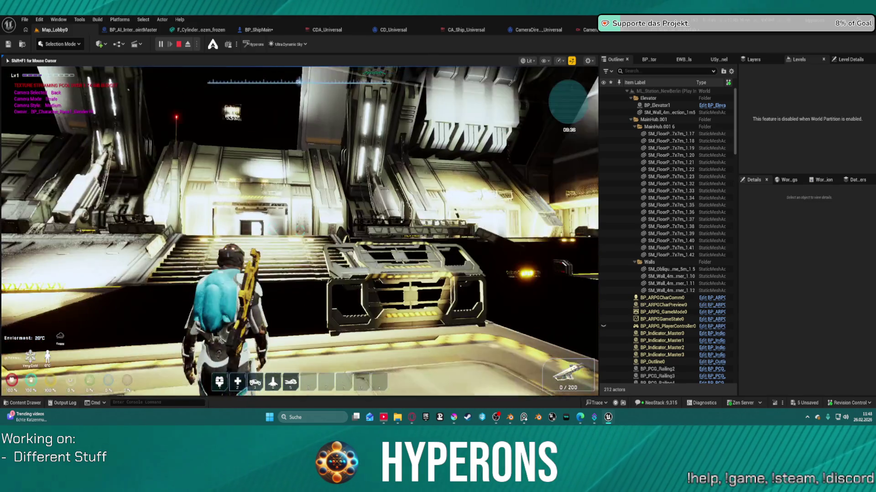
pyautogui.press('space')
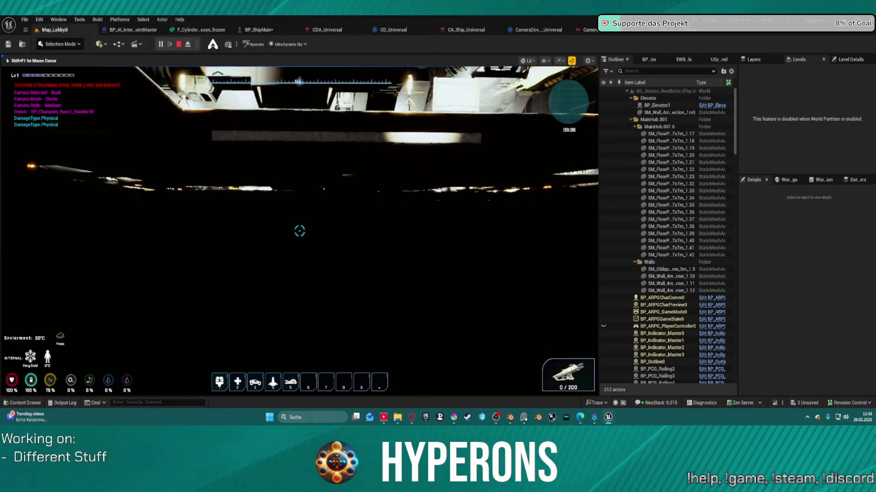
pyautogui.press('Escape')
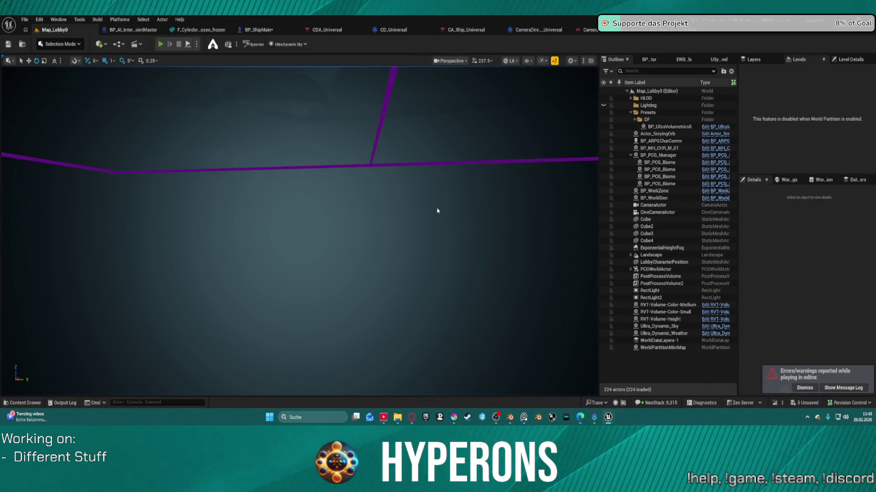
# Play-test the lobby as TE_ST and open the hangar terminal's Ship Configuration Menu.
pyautogui.hotkey('alt', 'p')
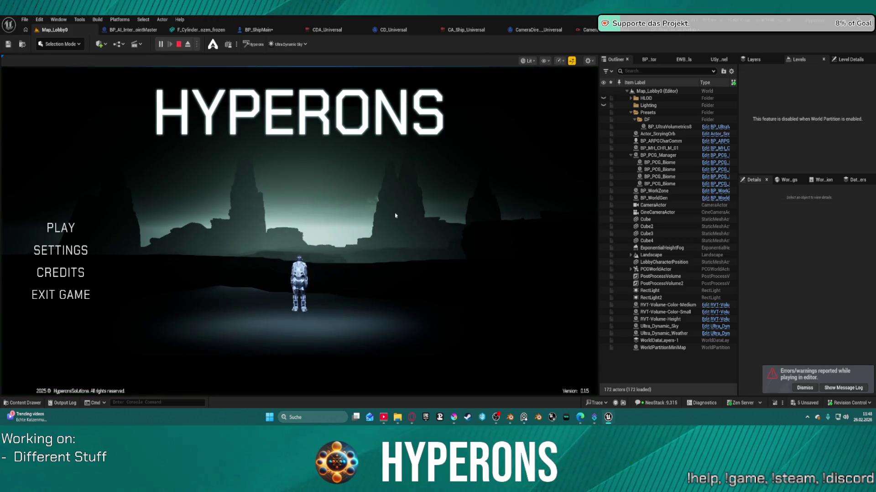
pyautogui.click(54, 227)
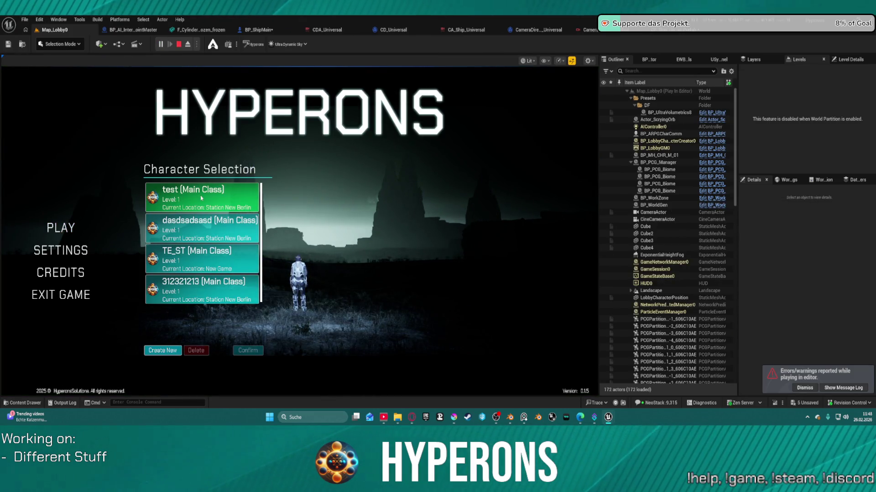
pyautogui.click(207, 251)
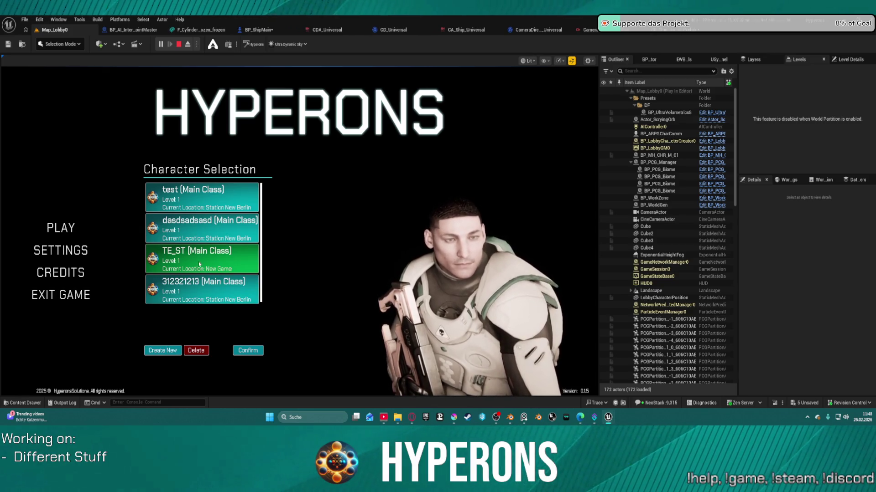
pyautogui.click(248, 353)
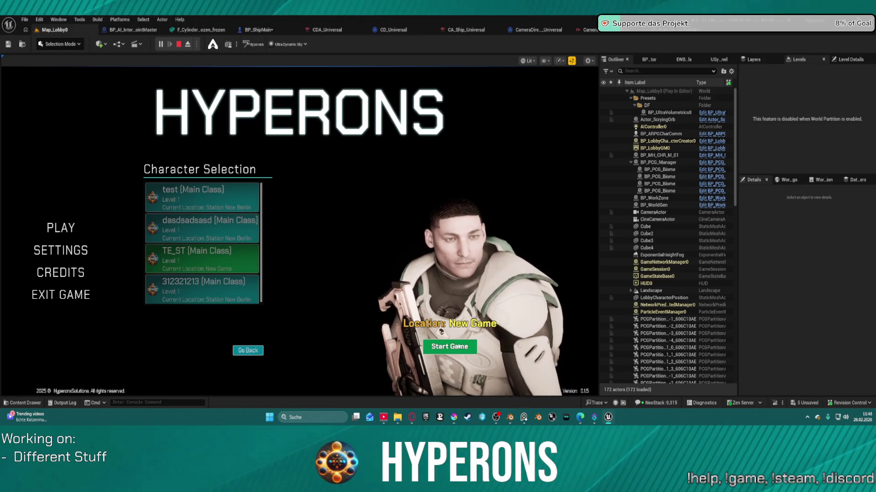
pyautogui.click(450, 347)
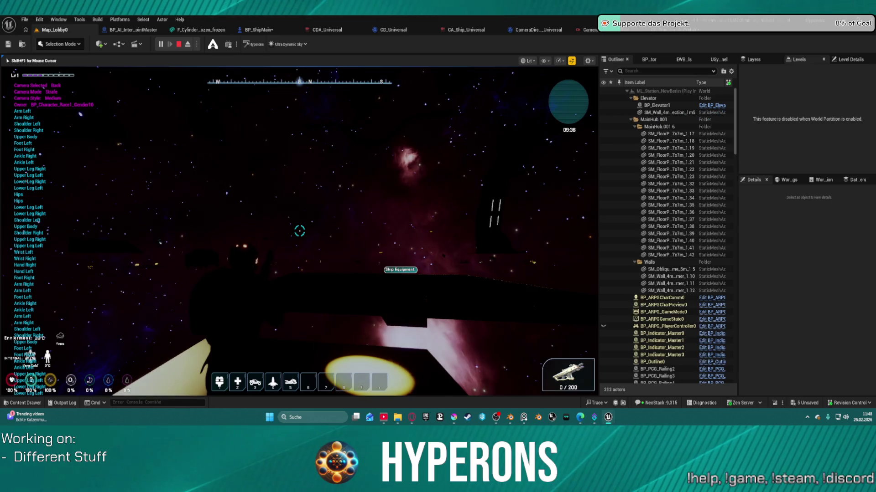
pyautogui.press('w')
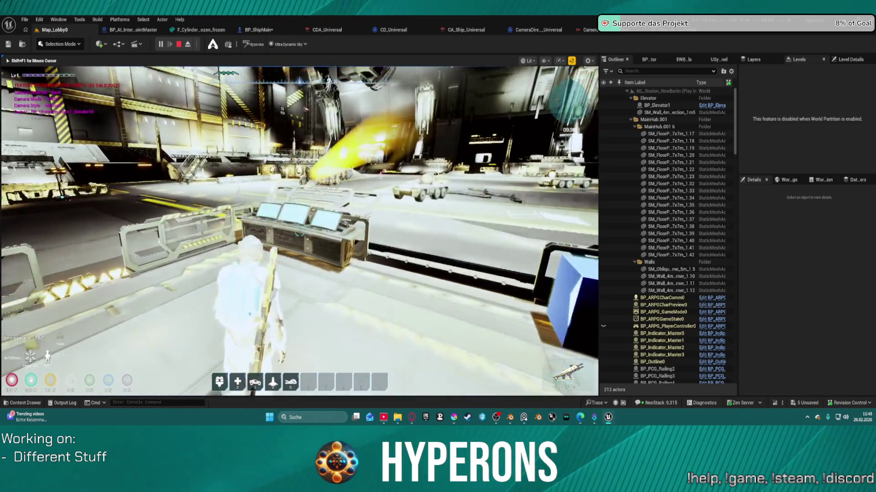
pyautogui.press('e')
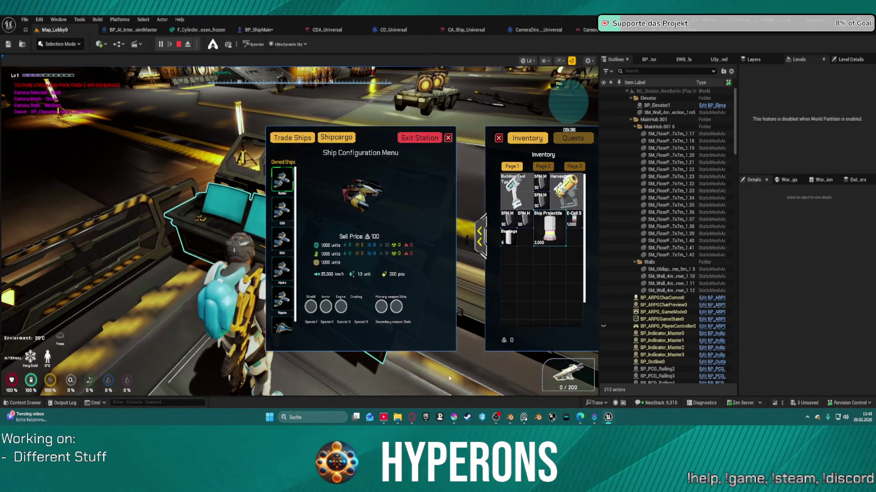
# Compare the owned ships by selecting the third ship, the Hydra and the Vigilante.
pyautogui.click(289, 241)
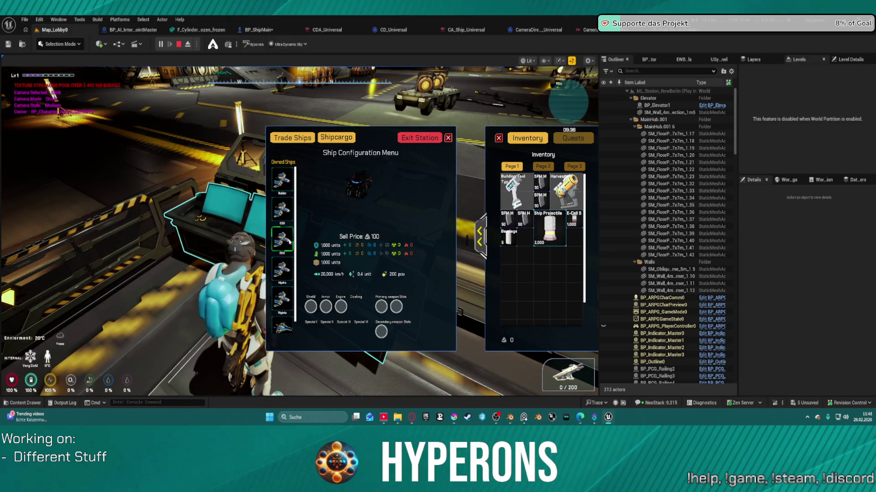
pyautogui.click(290, 269)
pyautogui.click(290, 295)
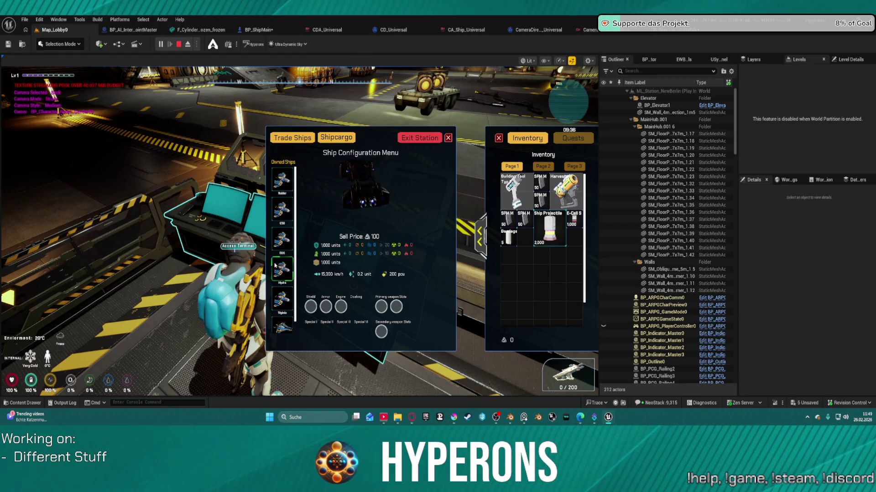
# Cancel the Exit New Berlin prompt and close the terminal menus to resume play.
pyautogui.press('Escape')
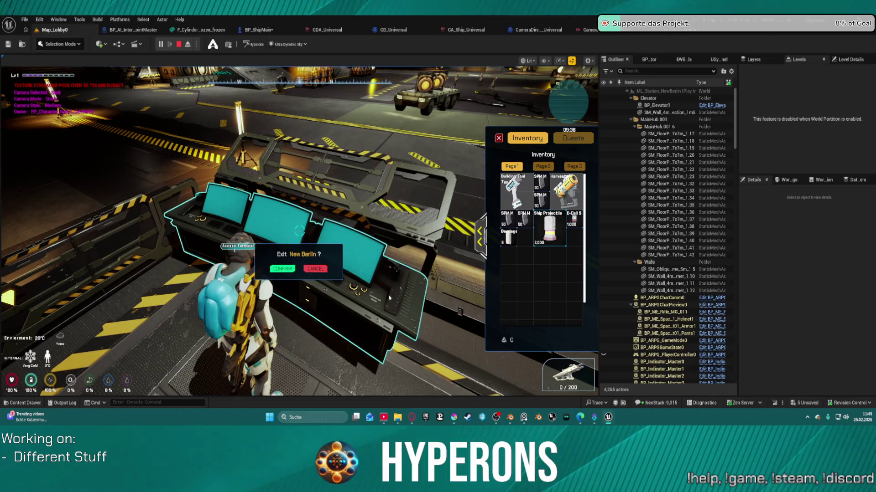
pyautogui.click(321, 270)
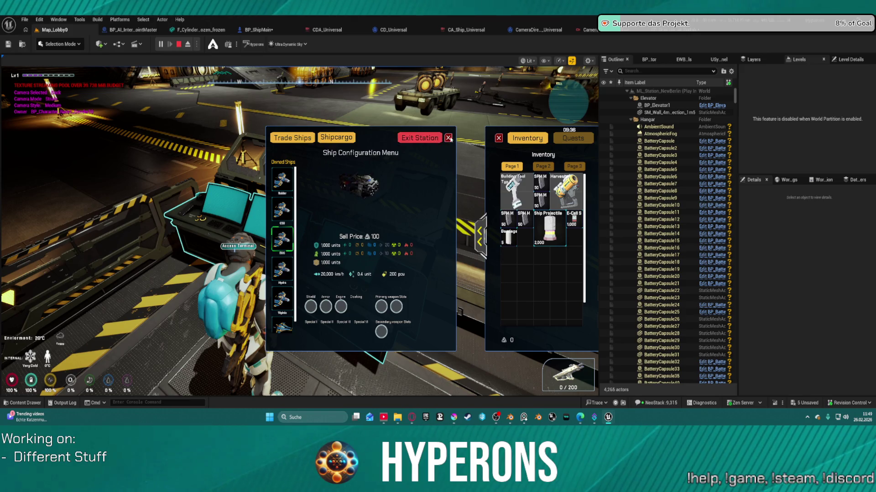
pyautogui.click(448, 138)
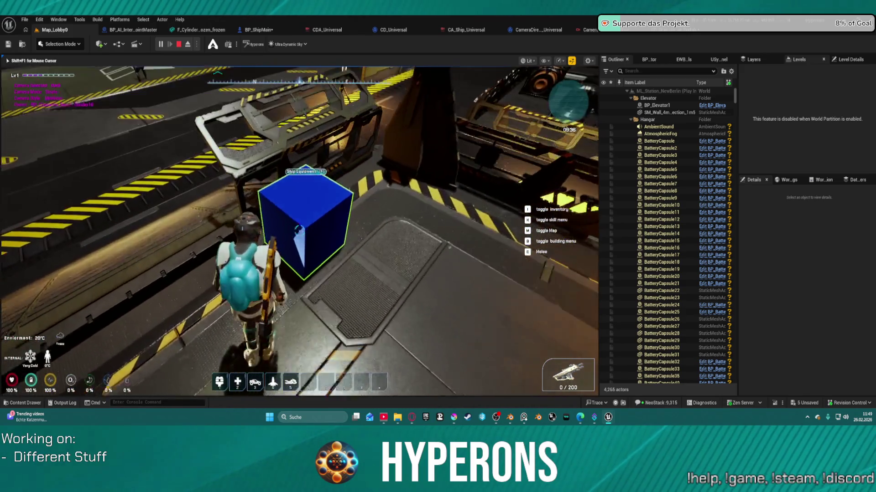
# Move Nova Engine S from Ship Equipment into the inventory, then reopen the Ship Configuration Menu.
pyautogui.press('f')
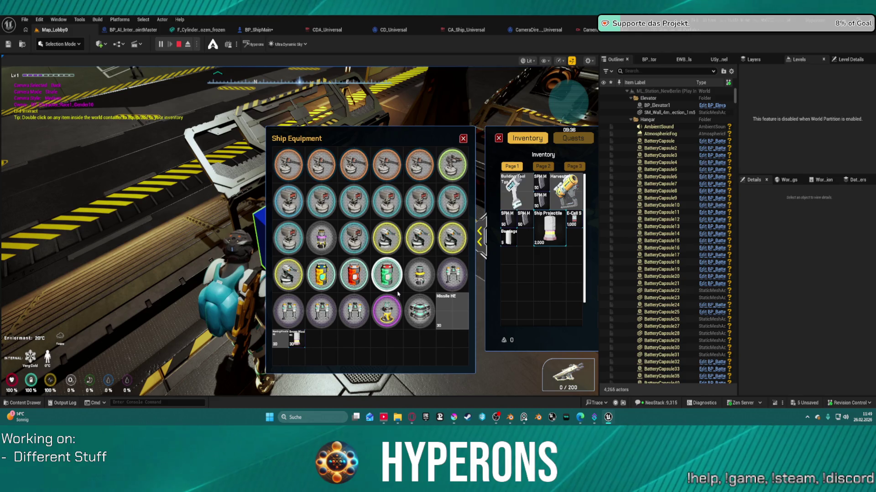
pyautogui.doubleClick(420, 276)
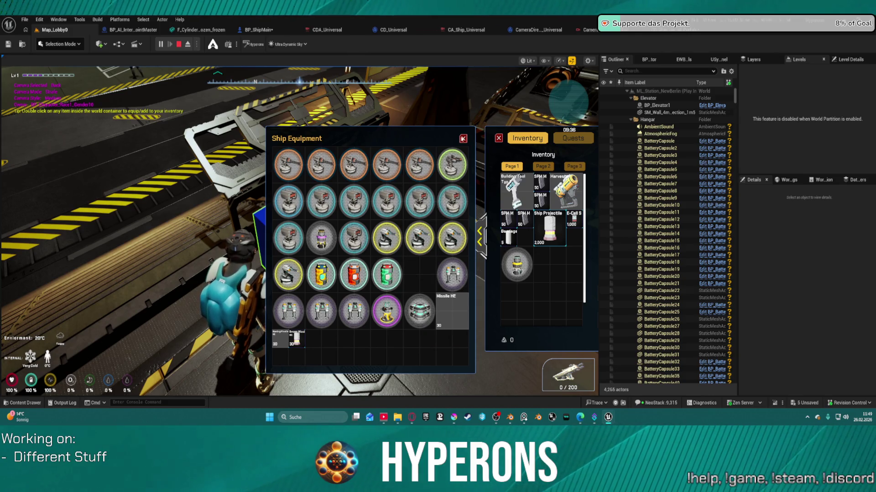
pyautogui.press('Escape')
pyautogui.press('w')
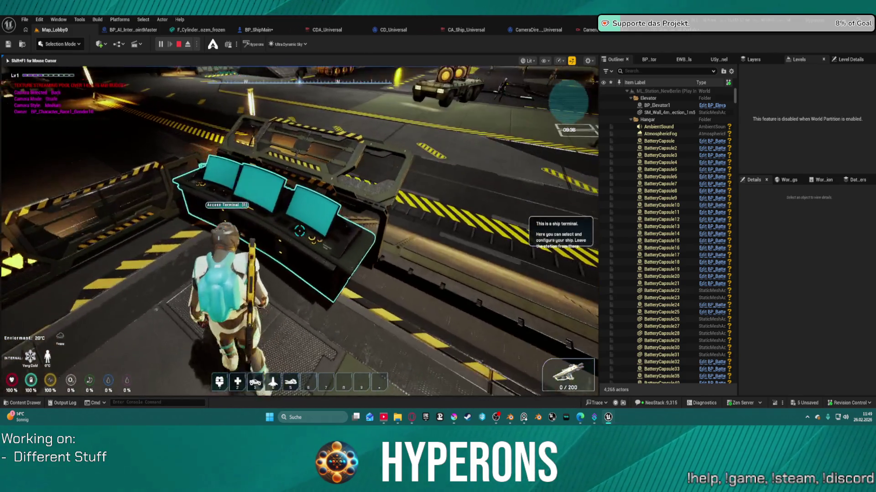
pyautogui.press('f')
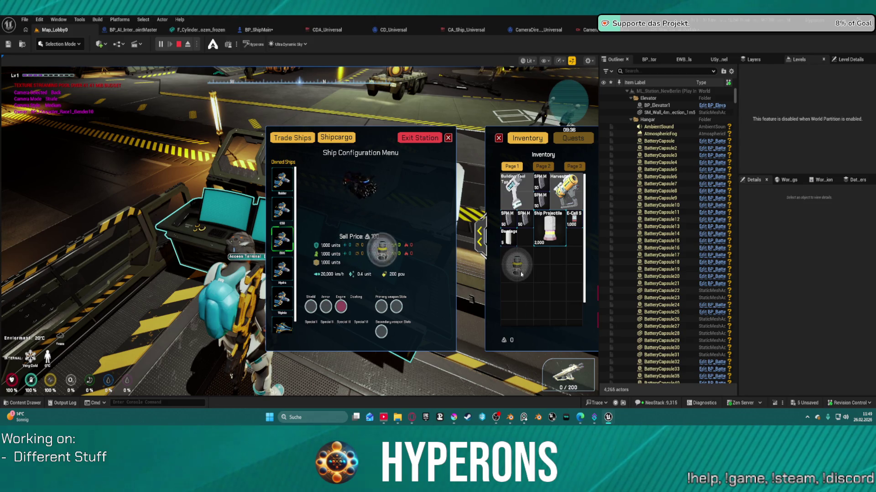
# Fit Nova Engine S into the second ship's Engine slot and confirm exiting New Berlin.
pyautogui.click(282, 209)
pyautogui.moveTo(519, 285)
pyautogui.mouseDown()
pyautogui.moveTo(416, 273)
pyautogui.moveTo(341, 307)
pyautogui.mouseUp()
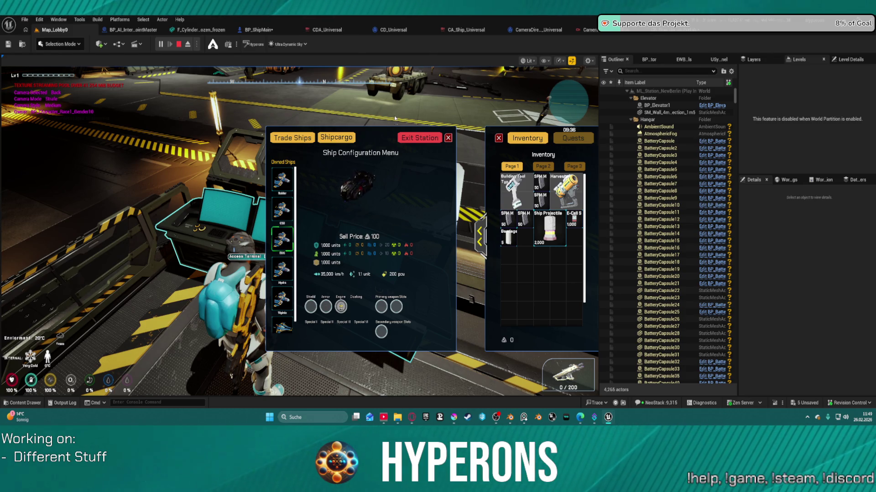
pyautogui.click(419, 138)
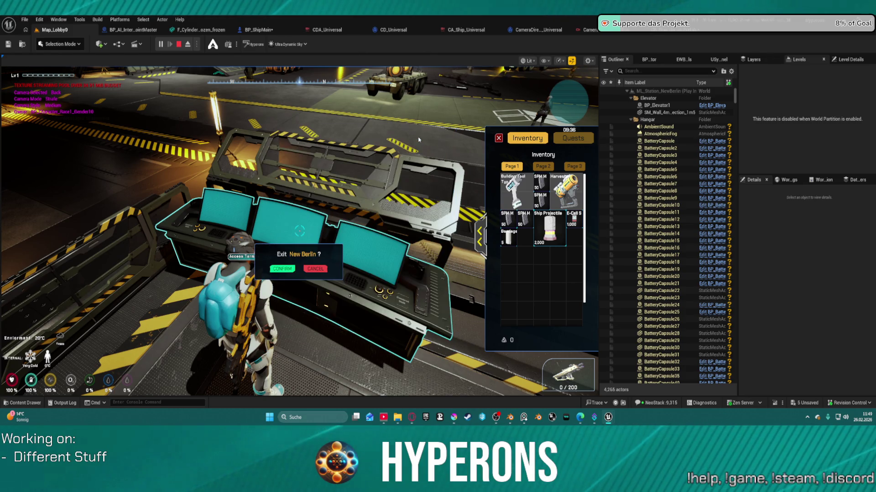
pyautogui.click(289, 269)
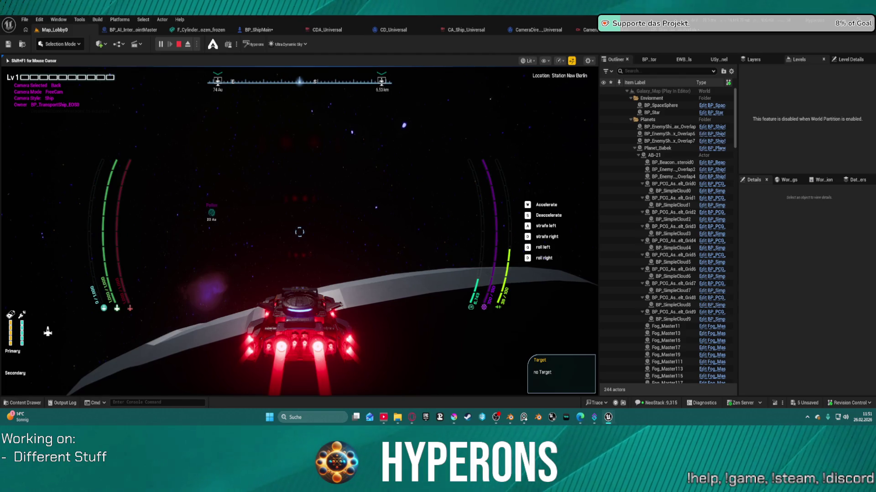
# Cycle the ship camera through left, right, top and back to chase view.
pyautogui.press('c')
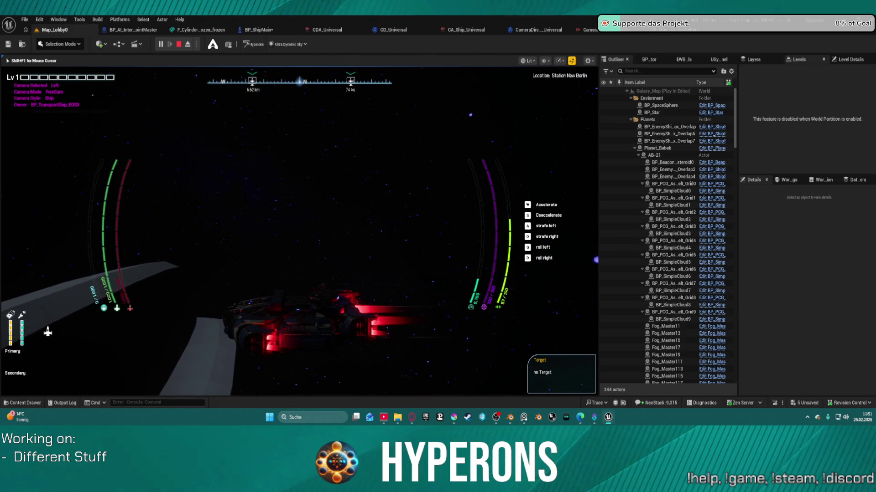
pyautogui.press('c')
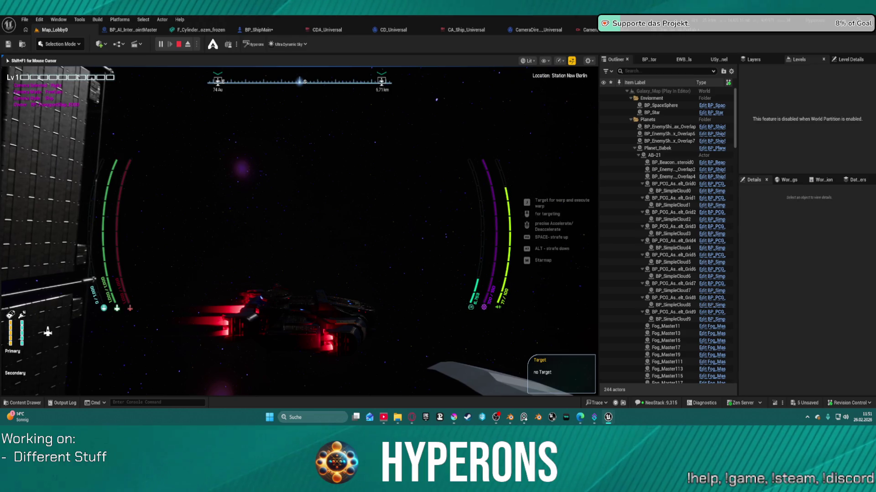
pyautogui.press('c')
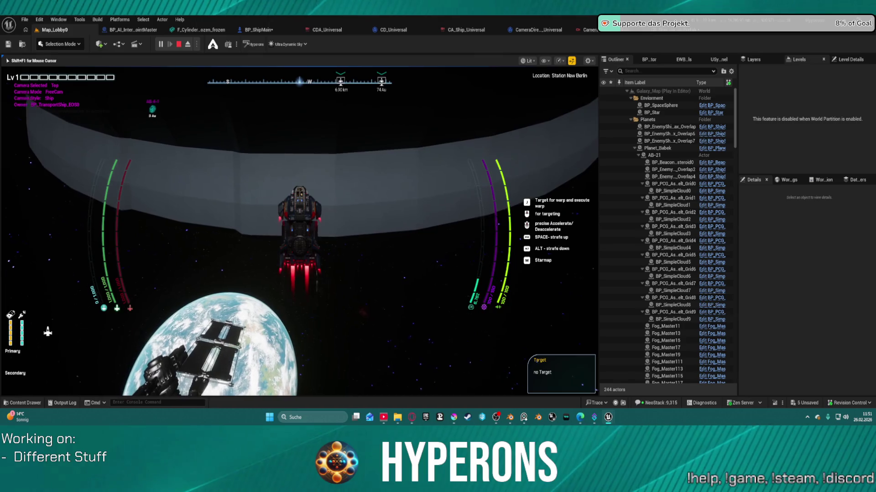
pyautogui.press('c')
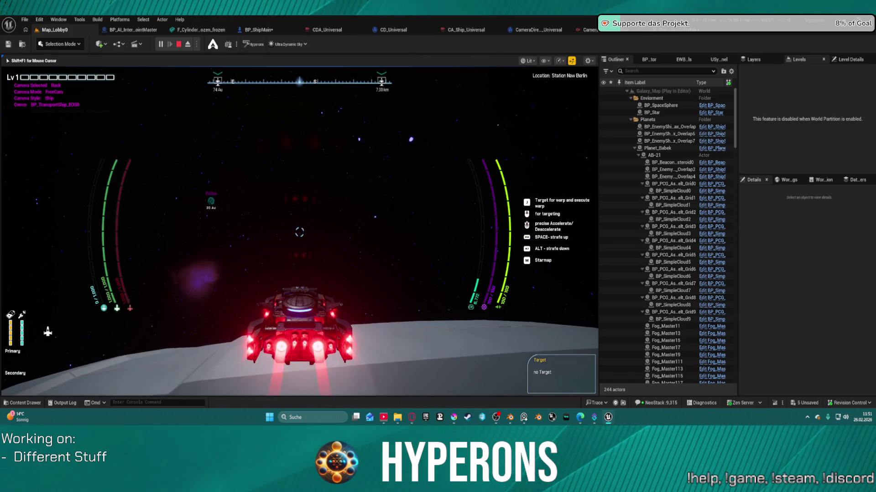
# Recheck the left and top camera views, accelerate, then leave the ship on foot.
pyautogui.press('c')
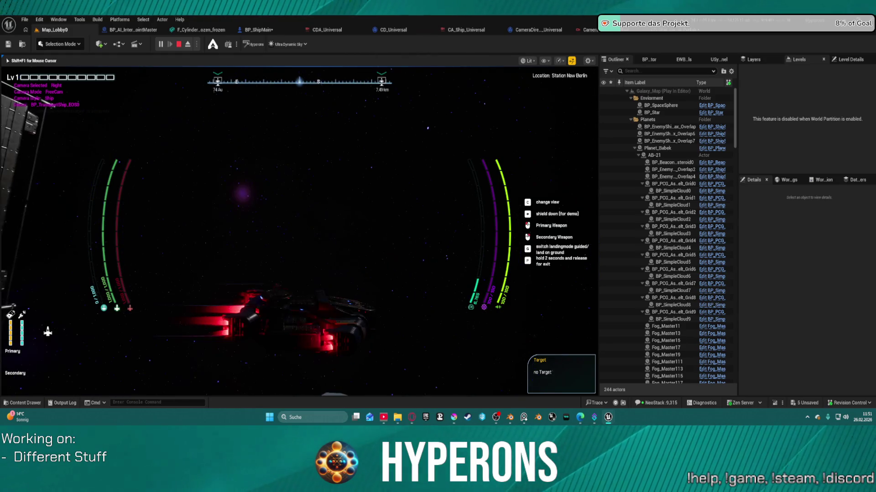
pyautogui.press('c')
pyautogui.press('c')
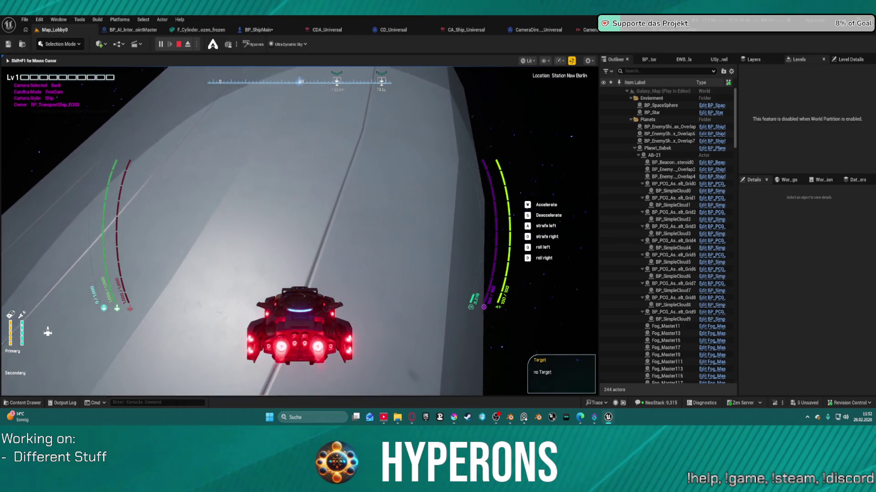
pyautogui.press('w')
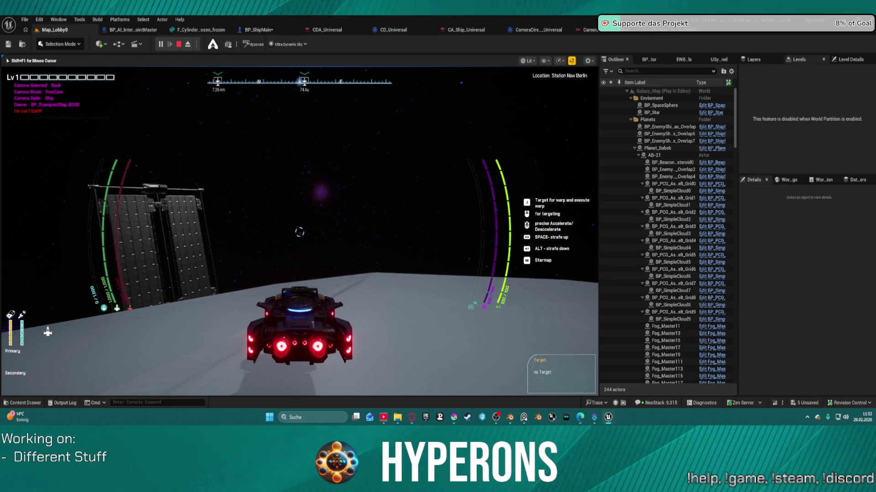
pyautogui.press('f')
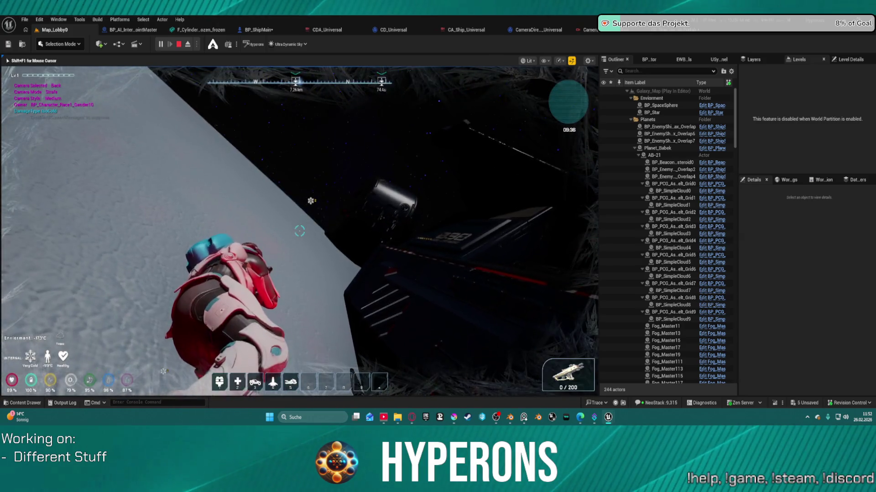
# Walk across the icy surface to the ship hull and board the ship again.
pyautogui.press('w')
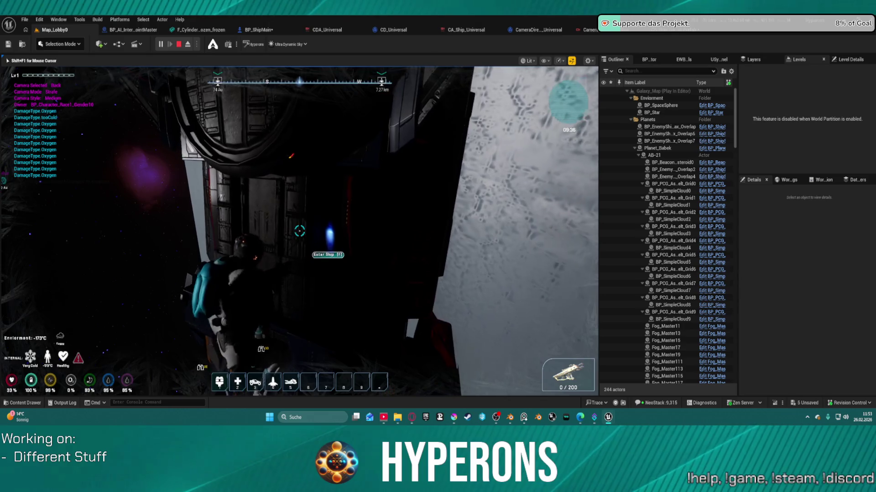
pyautogui.press('f')
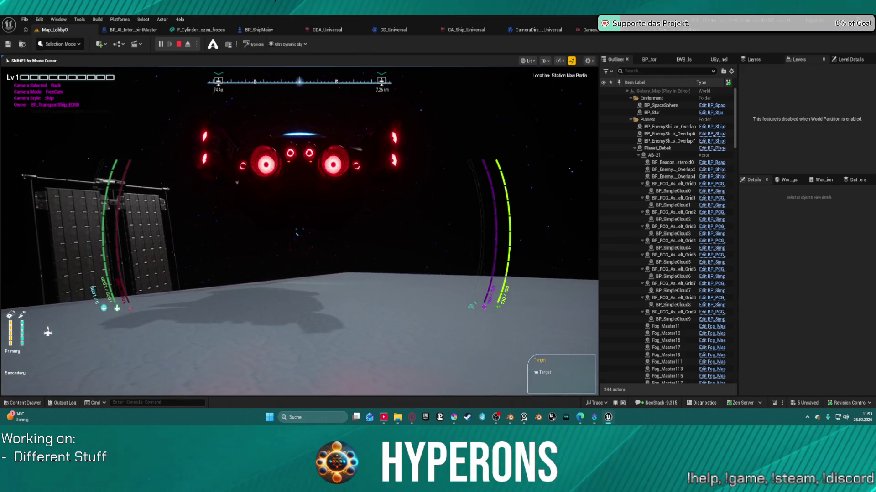
# Fly the ship, cycling through left, top, rear and back camera views, then end the play session.
pyautogui.press('c')
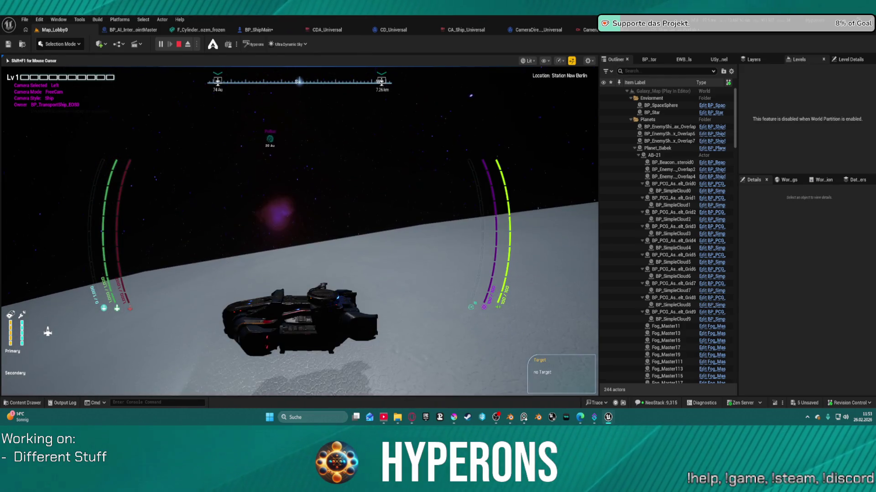
pyautogui.press('c')
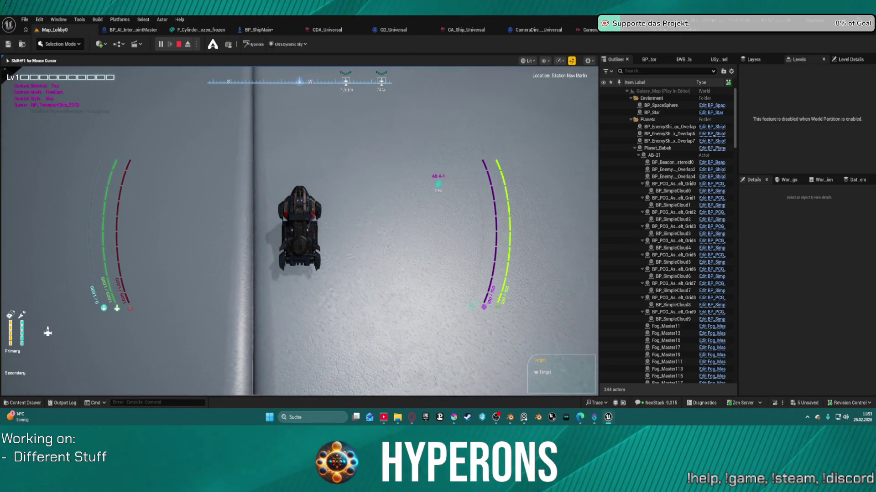
pyautogui.press('w')
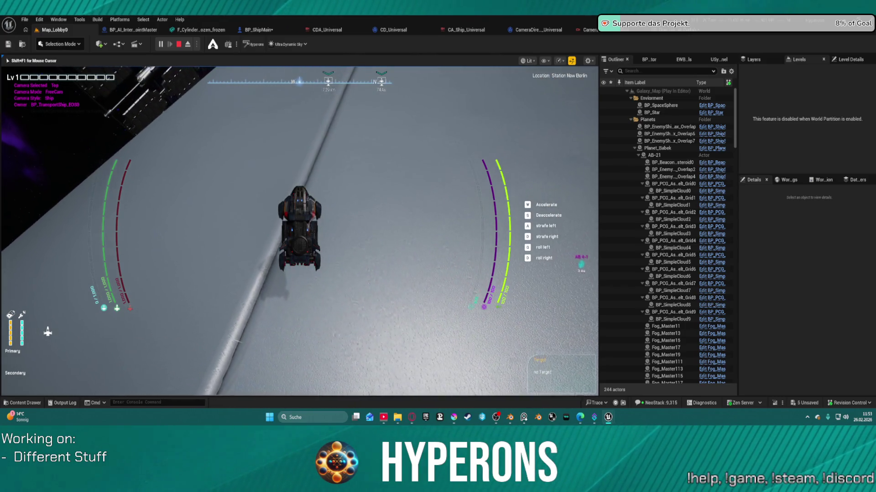
pyautogui.press('c')
pyautogui.press('c')
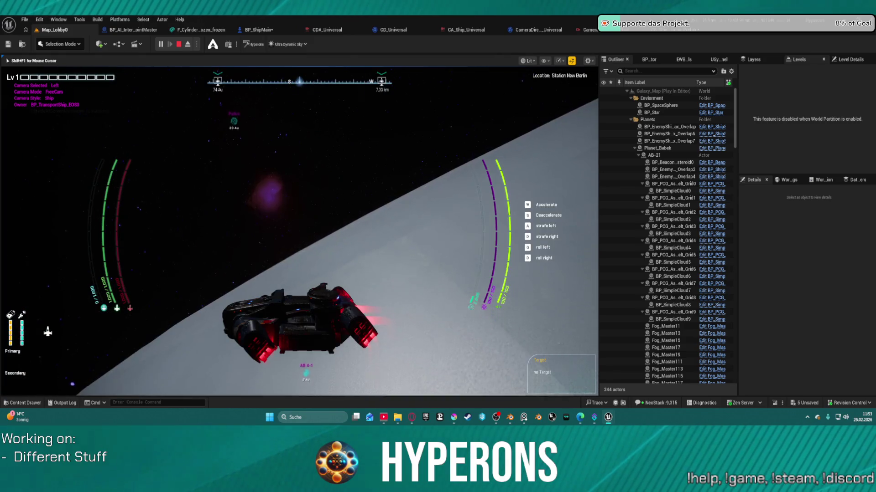
pyautogui.press('c')
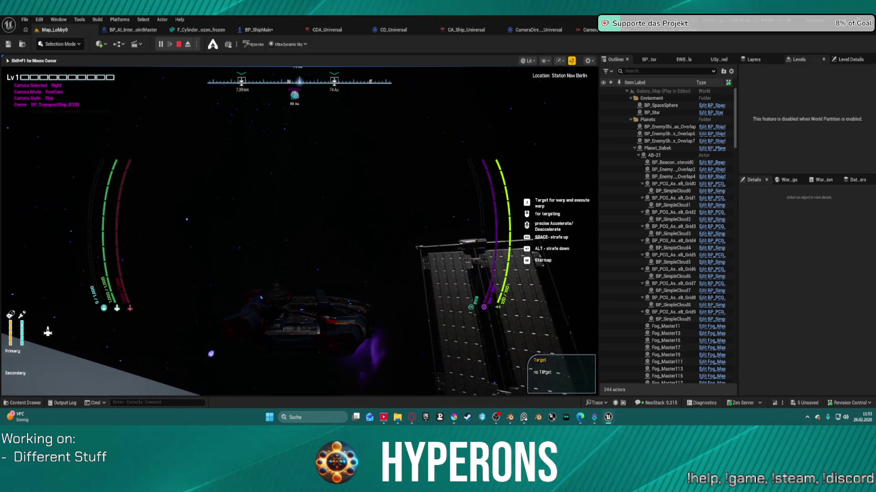
pyautogui.press('v')
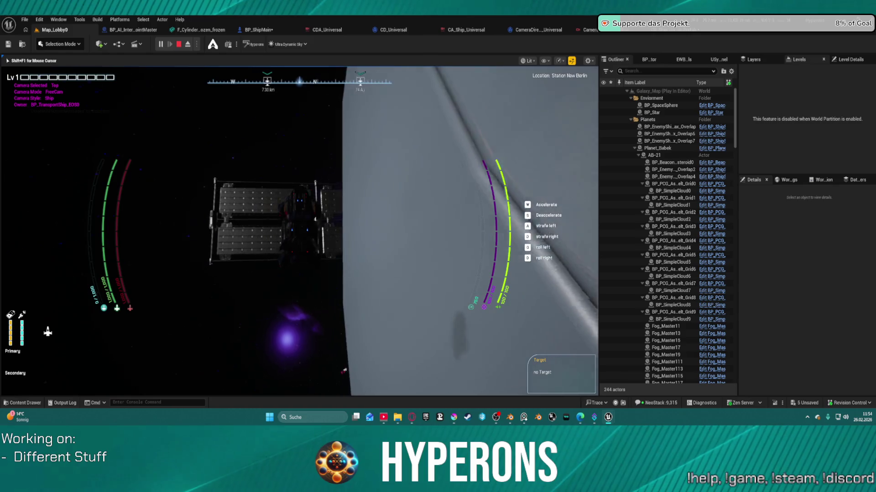
pyautogui.press('w')
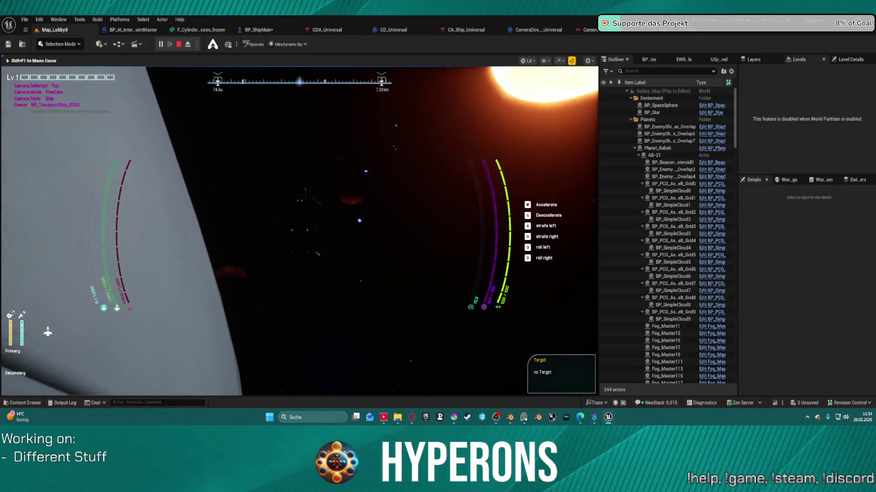
pyautogui.press('c')
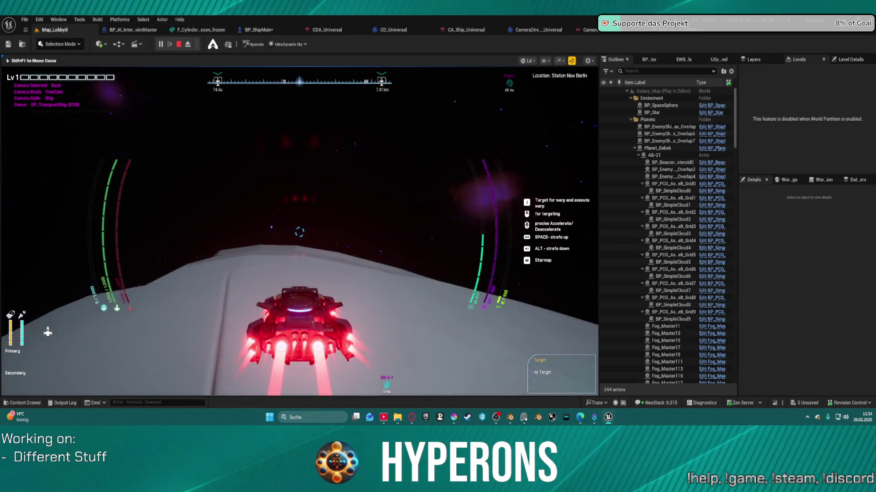
pyautogui.press('Escape')
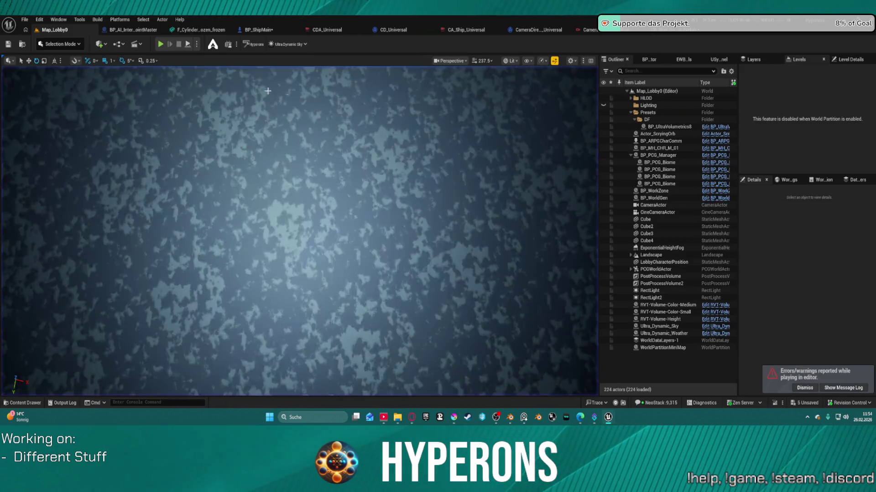
# In CR_Ship_Universal_Prefab, change Dampen Position's Dampen Space from Camera Pose to World.
pyautogui.click(679, 32)
pyautogui.scroll(2, 555, 212)
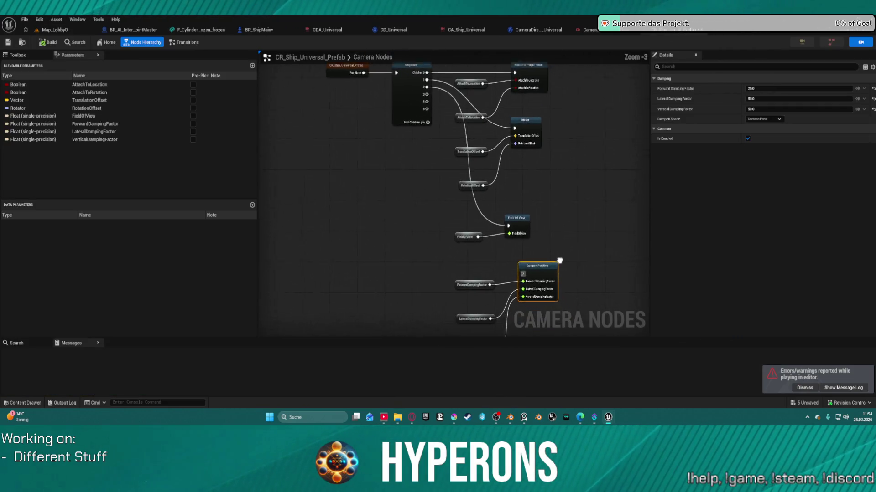
pyautogui.moveTo(560, 261); pyautogui.dragTo(546, 248)
pyautogui.scroll(3, 532, 254)
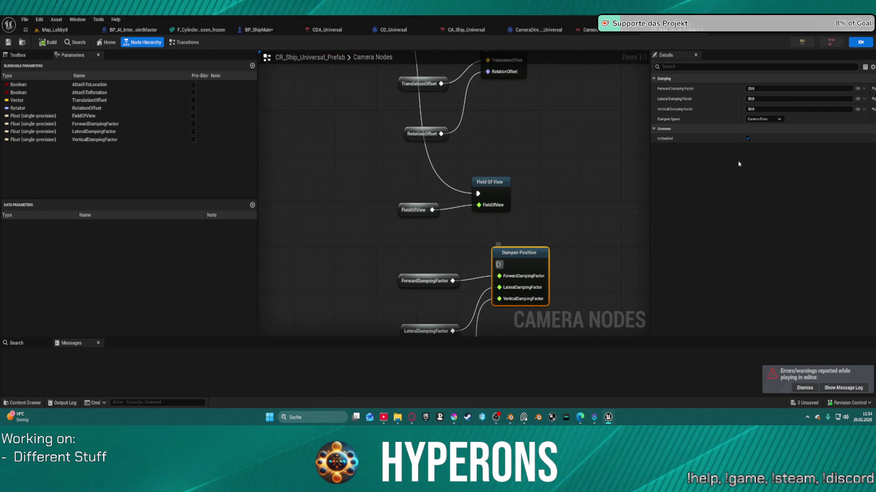
pyautogui.click(764, 119)
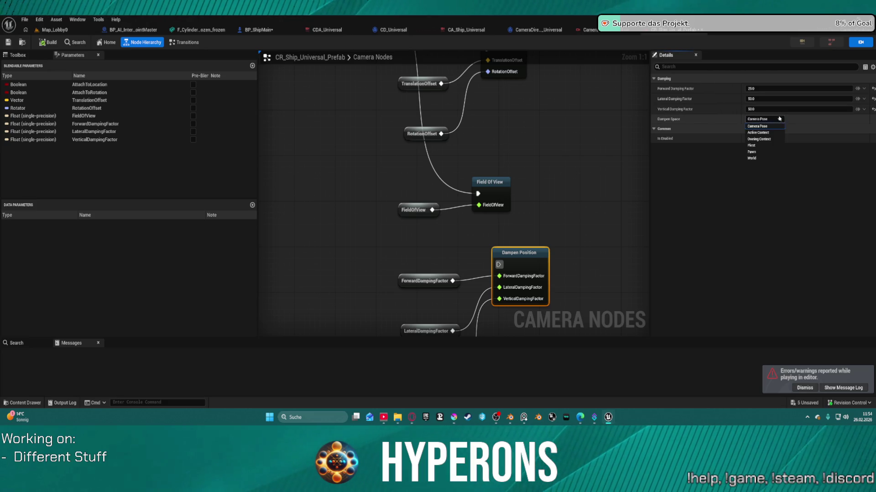
pyautogui.click(758, 127)
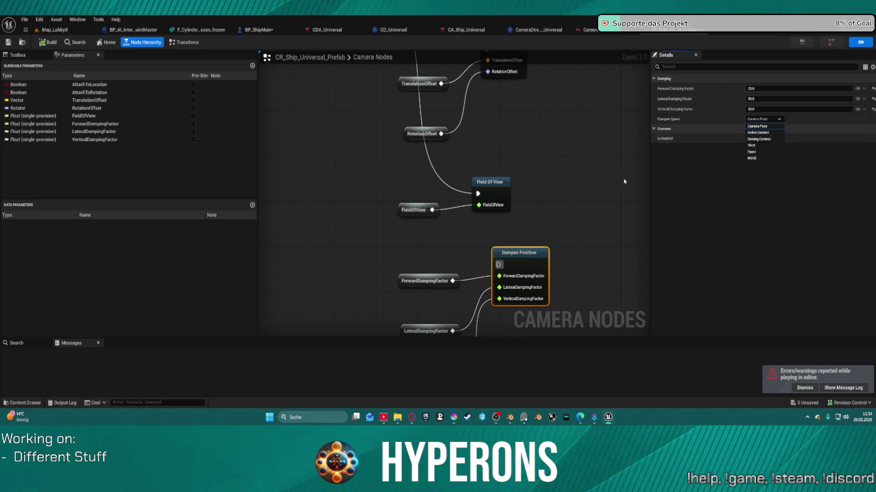
pyautogui.scroll(-2, 538, 242)
pyautogui.moveTo(500, 257)
pyautogui.mouseDown()
pyautogui.moveTo(456, 173)
pyautogui.moveTo(397, 256)
pyautogui.moveTo(391, 251)
pyautogui.mouseUp()
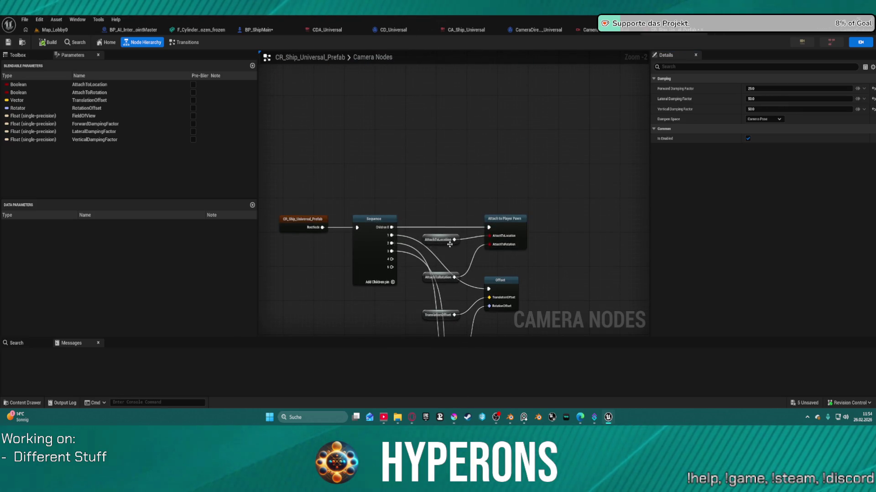
pyautogui.click(771, 119)
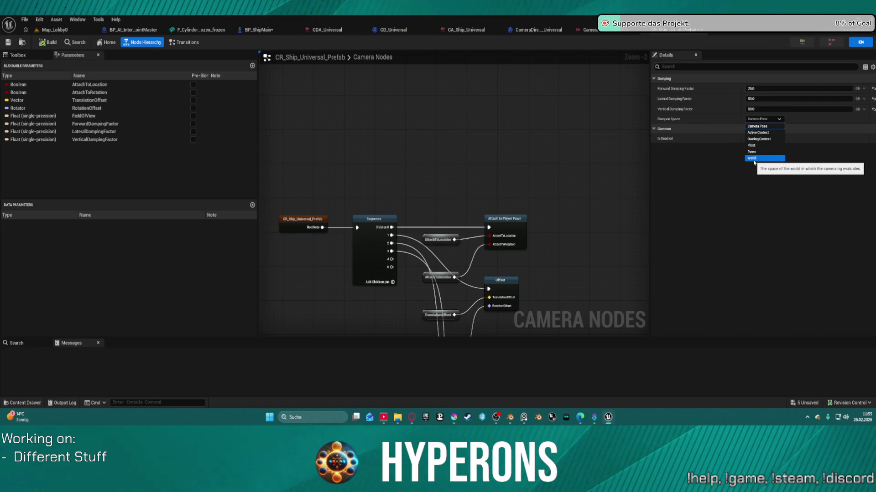
pyautogui.click(754, 159)
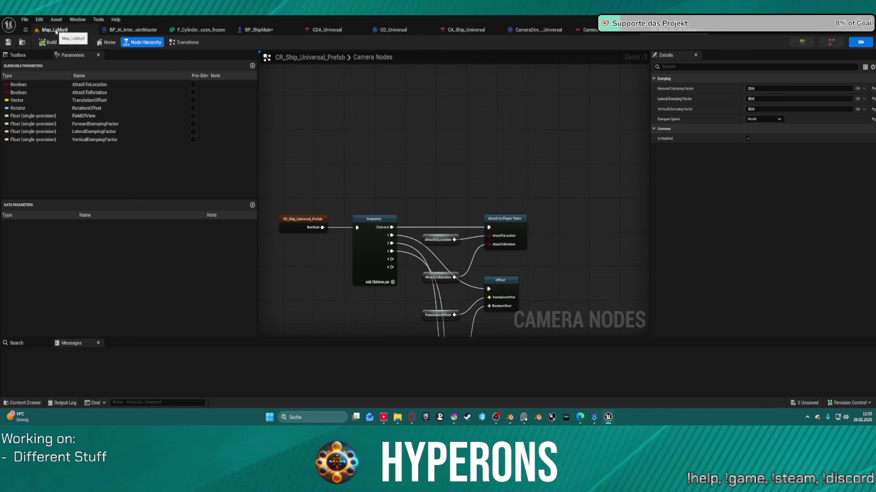
# From the lobby, select the TE_ST character and cancel out of new character creation.
pyautogui.click(55, 30)
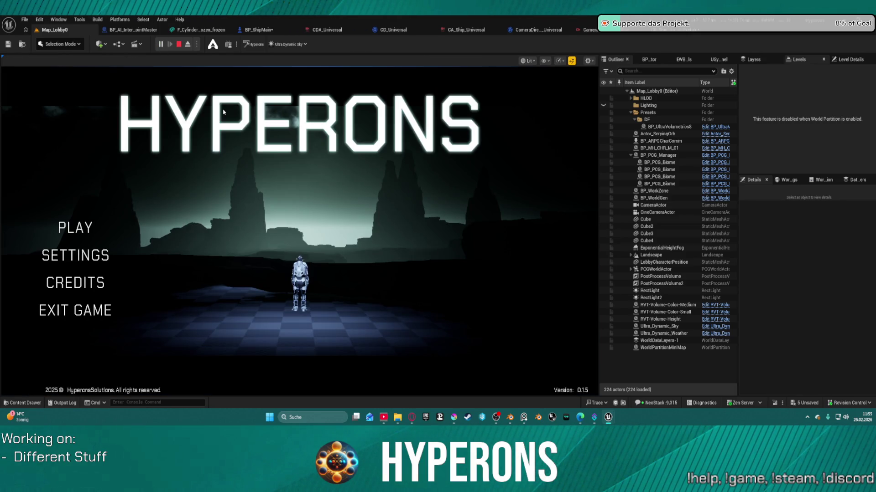
pyautogui.click(64, 230)
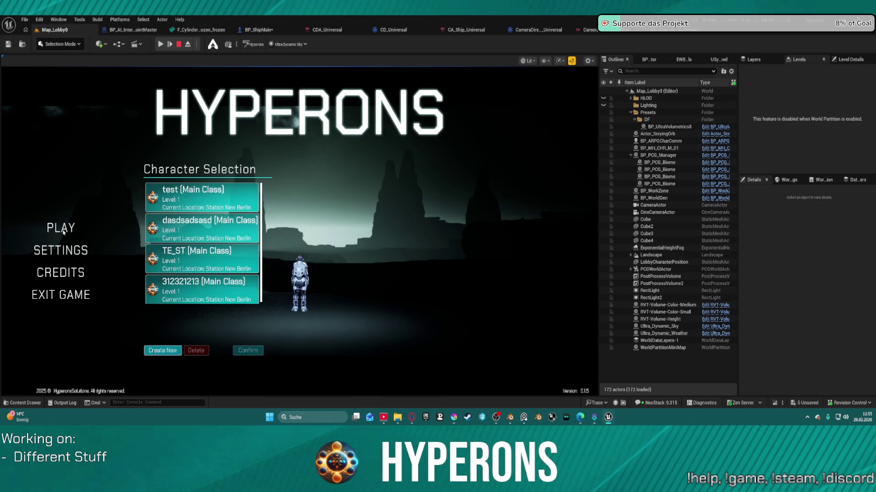
pyautogui.click(158, 259)
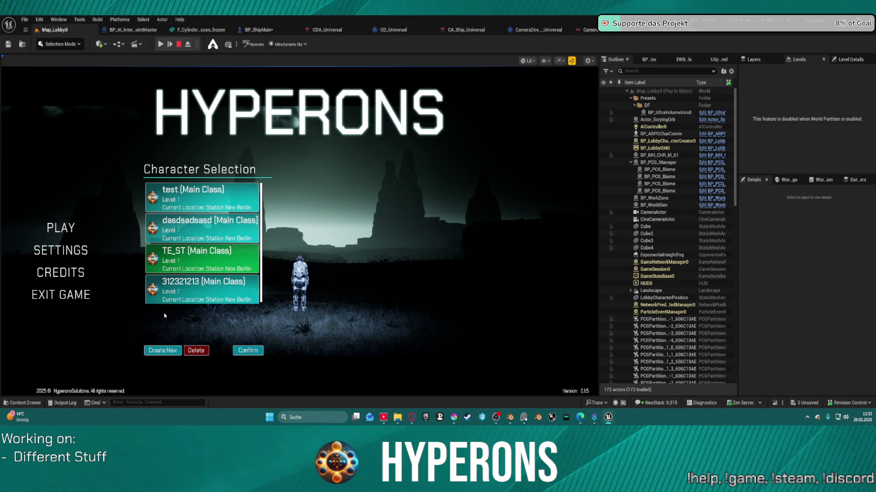
pyautogui.click(162, 355)
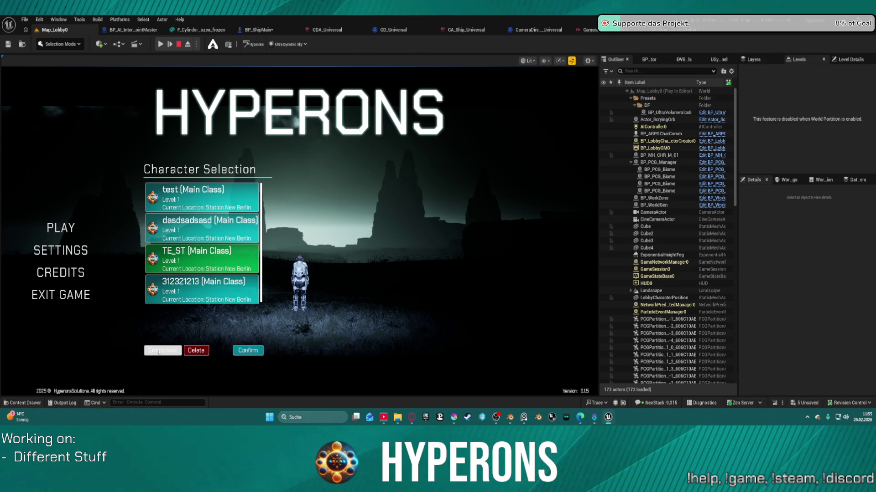
pyautogui.click(162, 355)
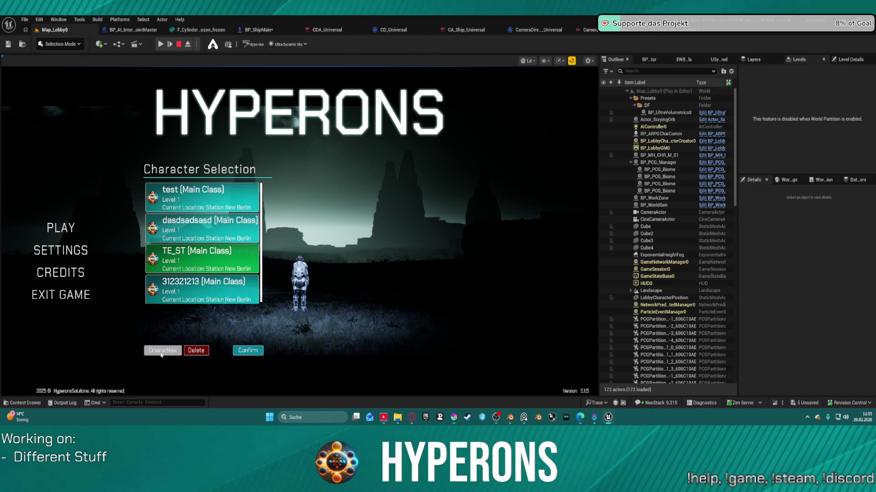
pyautogui.click(162, 355)
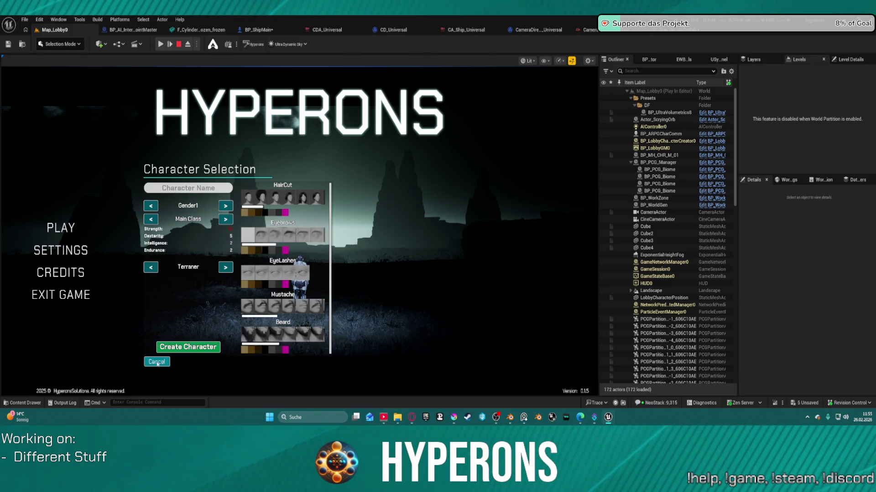
pyautogui.click(157, 364)
# Reselect TE_ST and proceed to its Station New Berlin start screen.
pyautogui.click(218, 255)
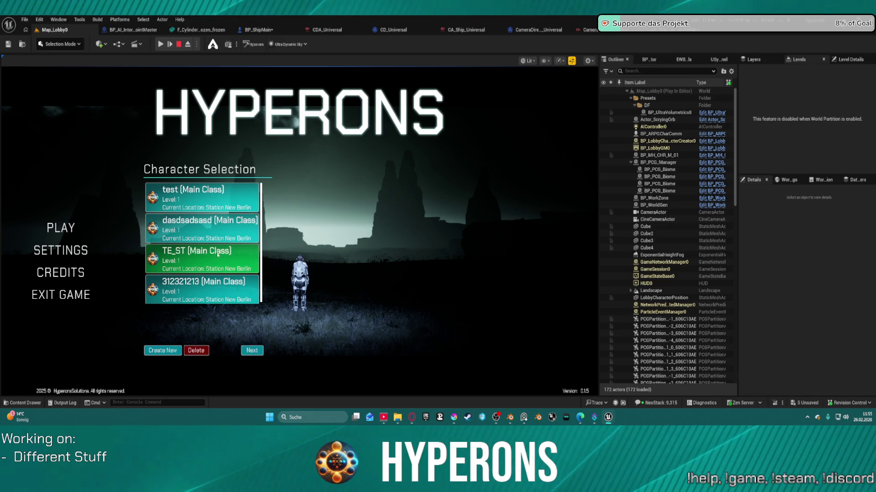
pyautogui.click(217, 255)
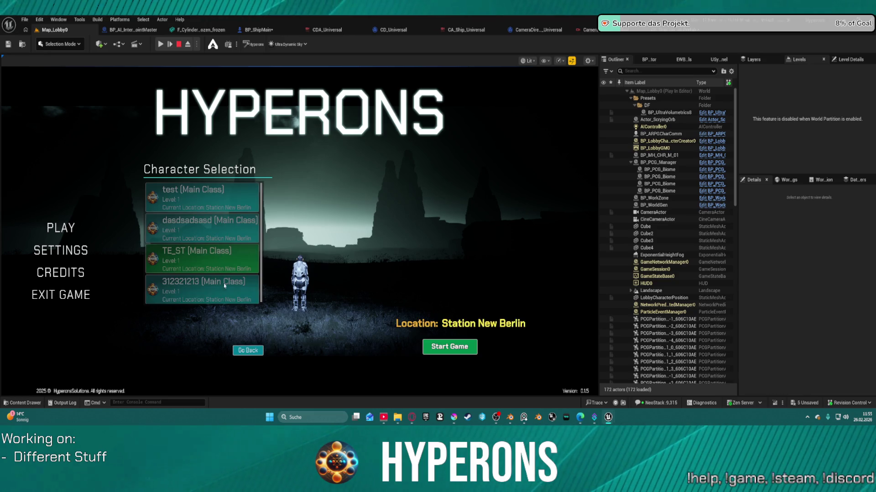
pyautogui.click(243, 351)
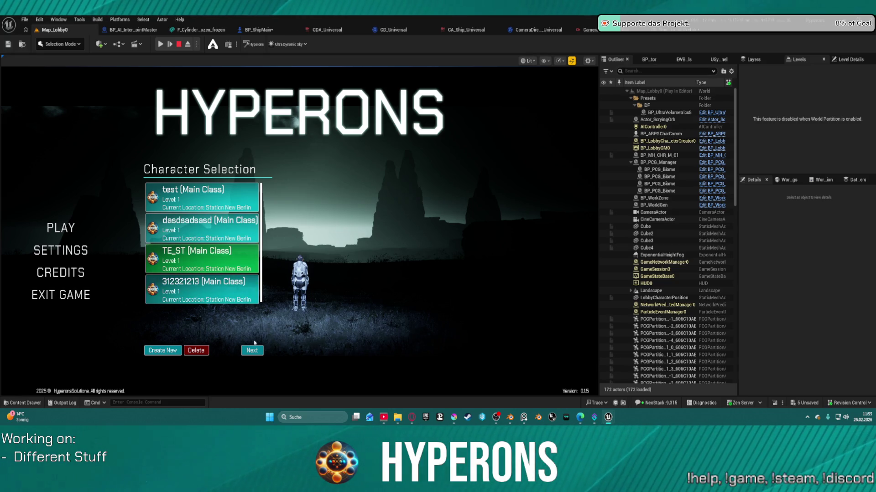
pyautogui.click(259, 354)
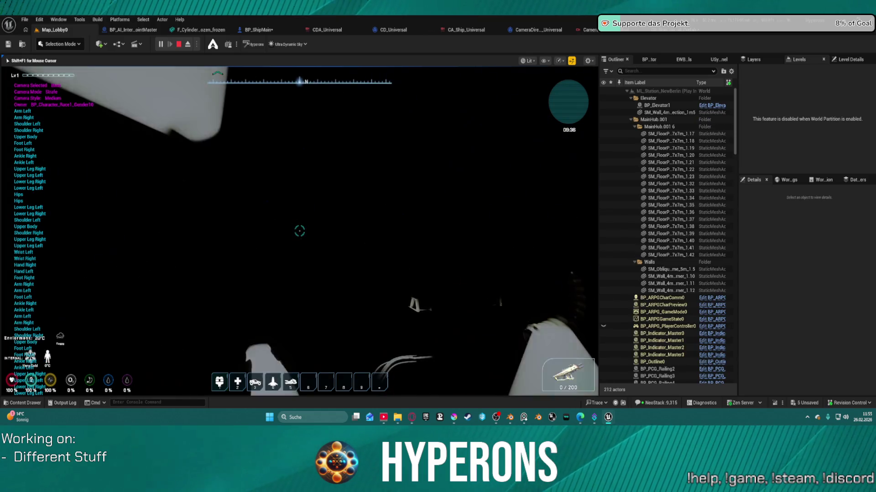
# Walk to the hangar ship terminal, select the Raider, and answer the Exit New Berlin prompt.
pyautogui.press('w')
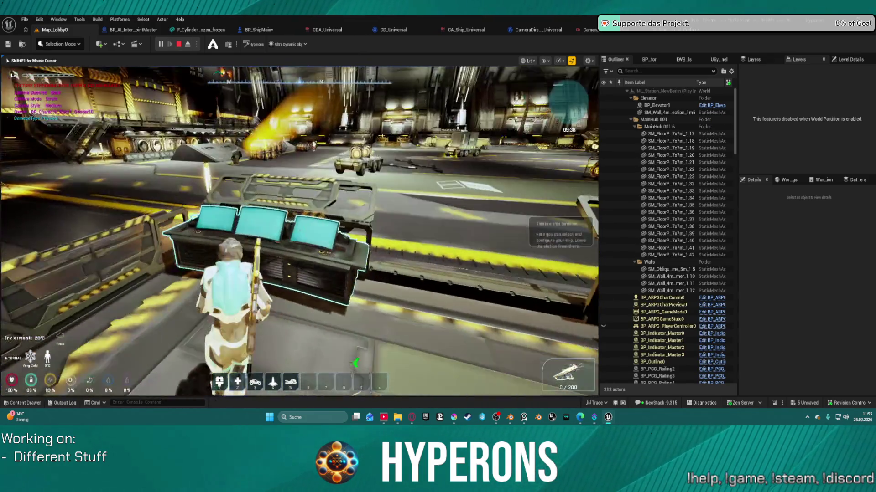
pyautogui.press('e')
pyautogui.click(280, 181)
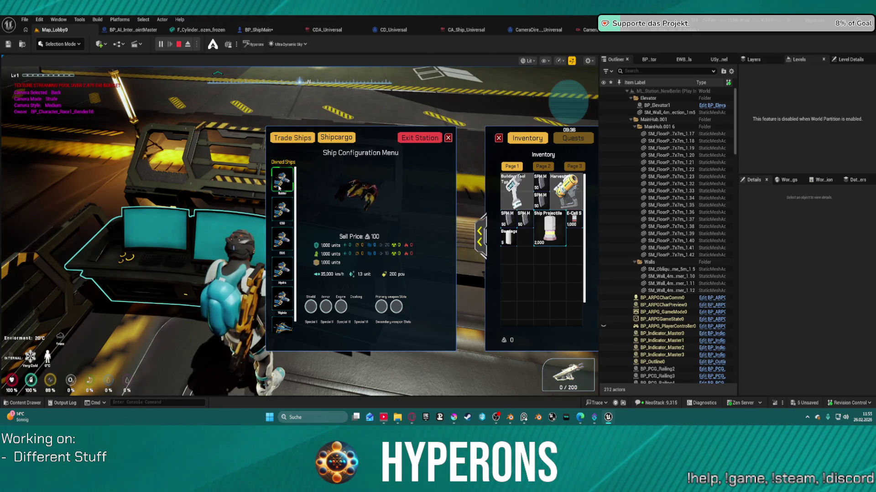
pyautogui.click(420, 137)
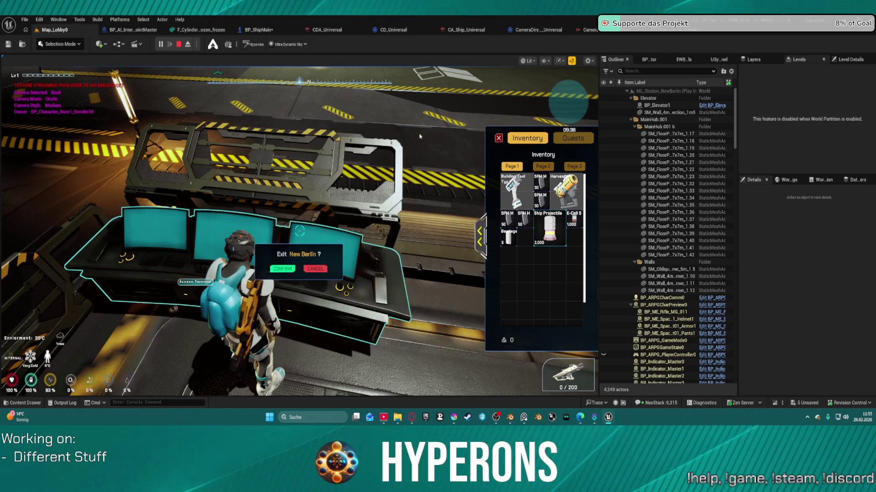
pyautogui.click(302, 270)
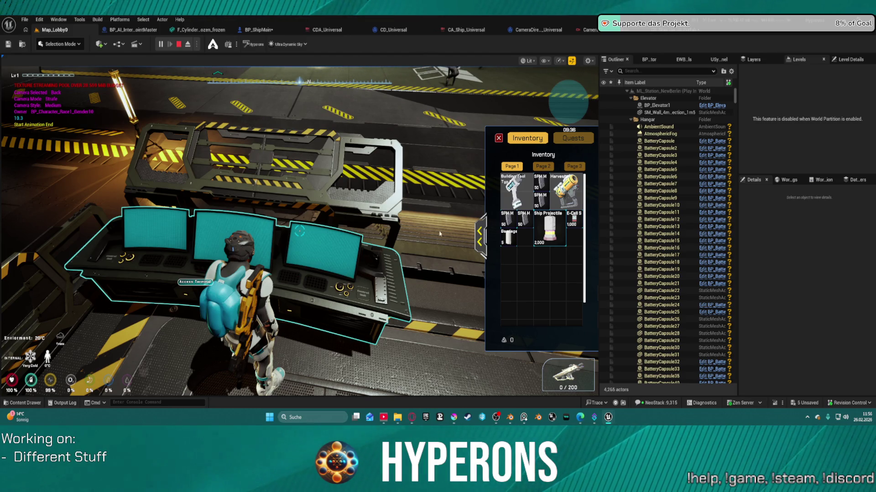
# Expand and collapse the inventory, then look down over the ship terminal.
pyautogui.press('Tab')
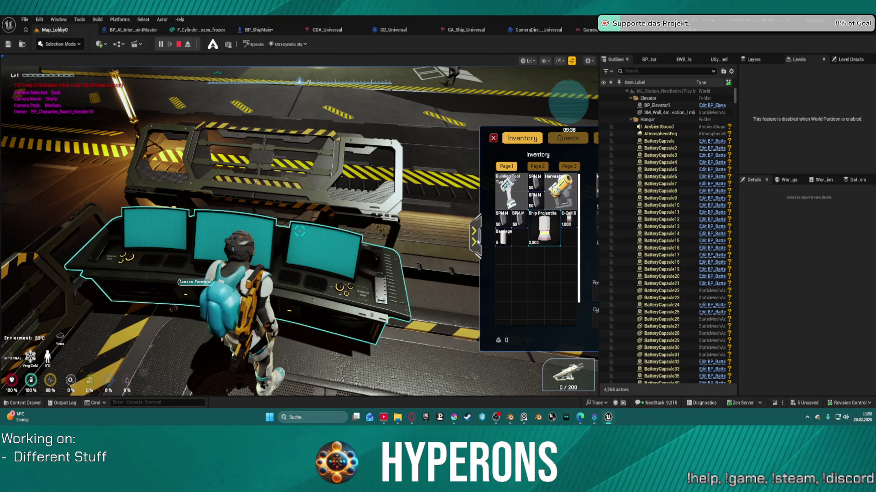
pyautogui.press('Tab')
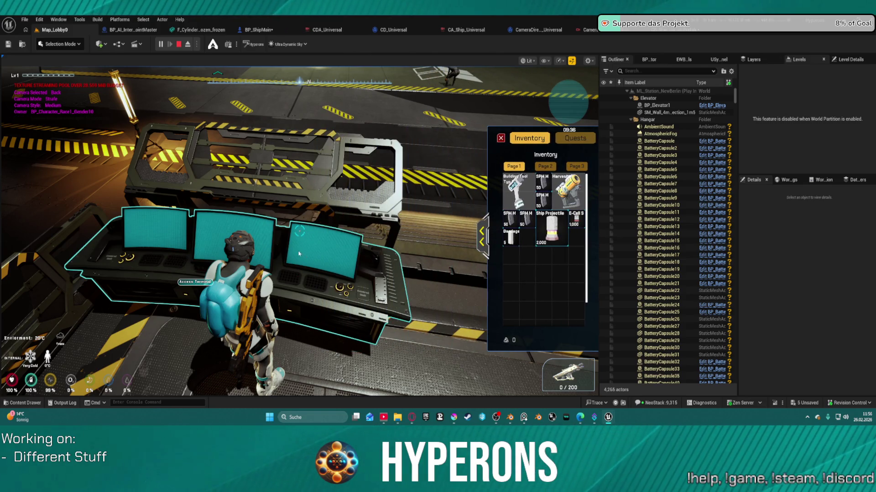
pyautogui.click(304, 256)
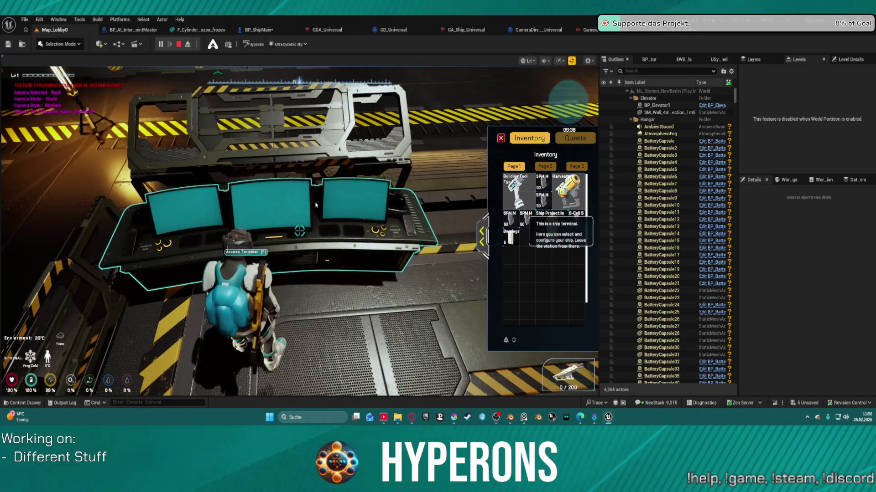